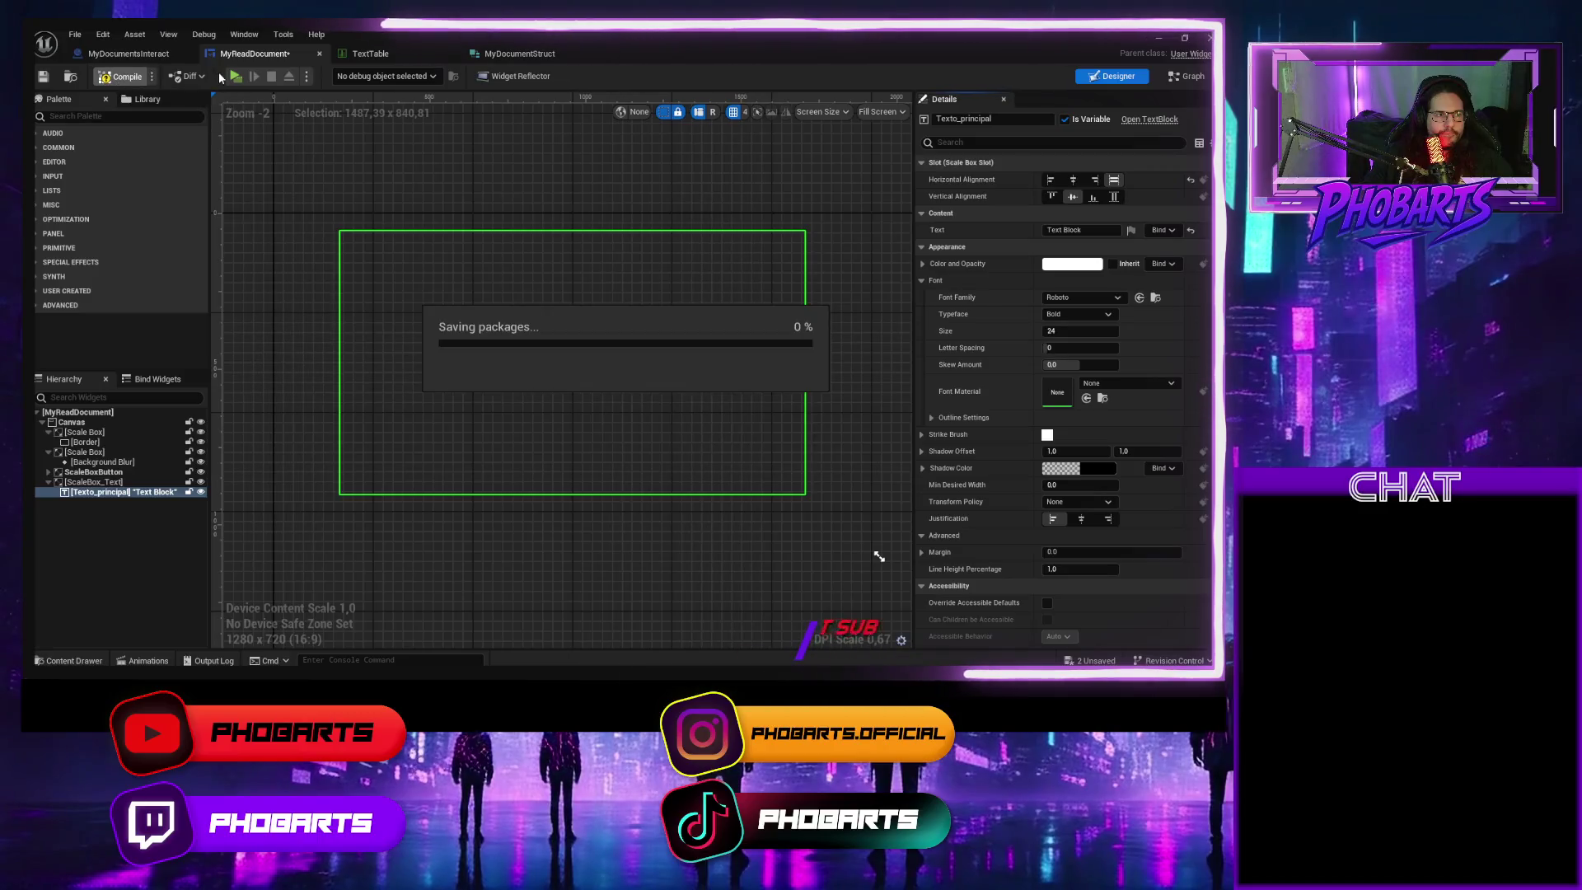
Compile, save and play-test the widget, reading the tablet document twice
left_click(236, 76)
key("e")
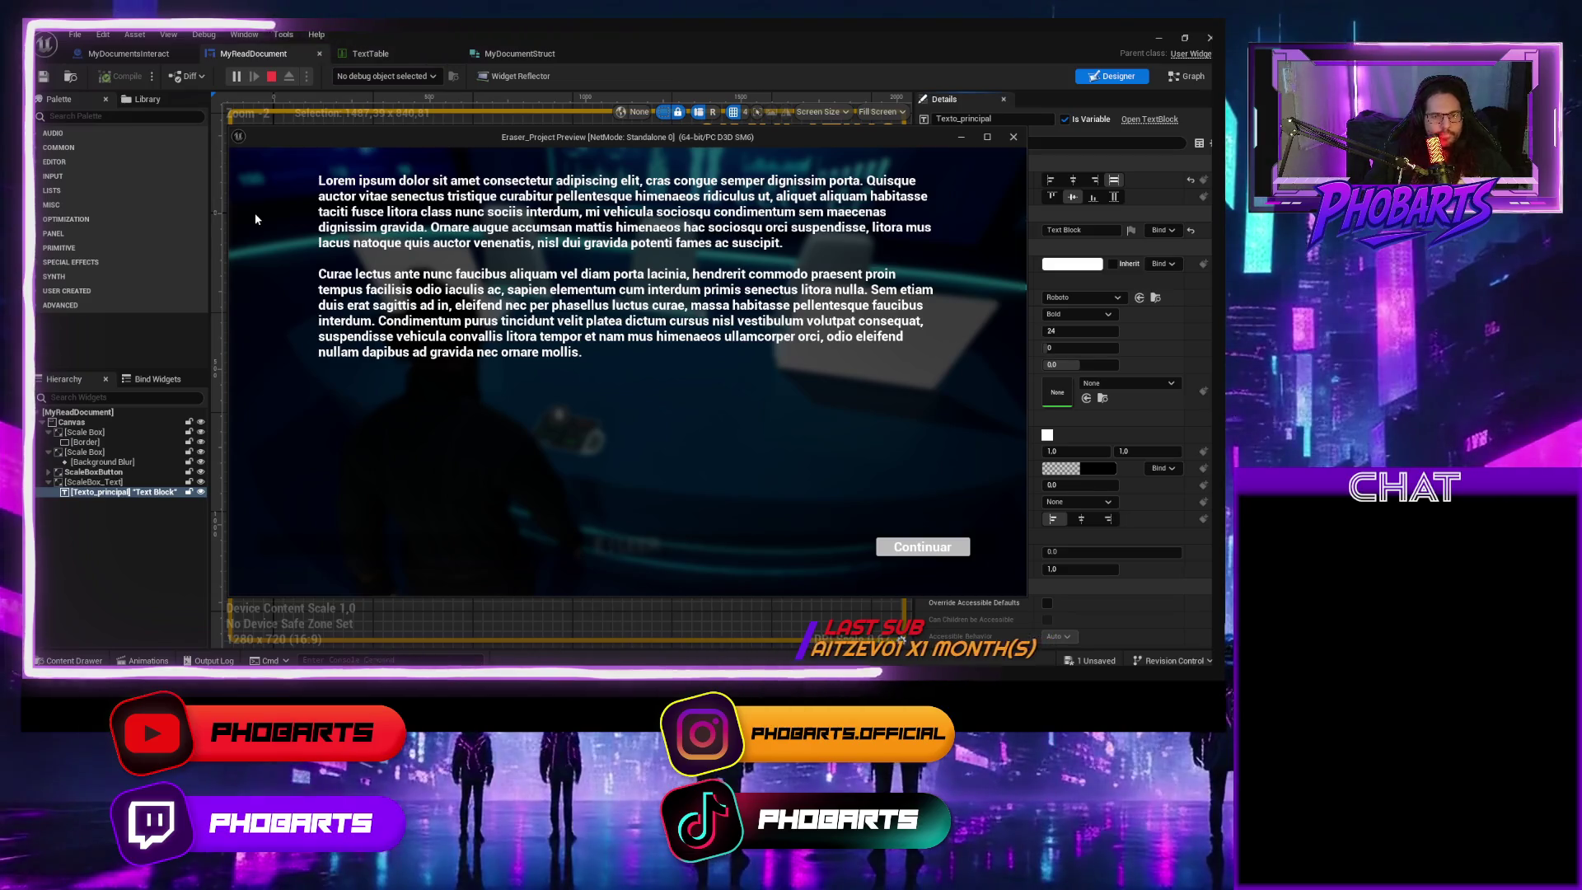
key("Escape")
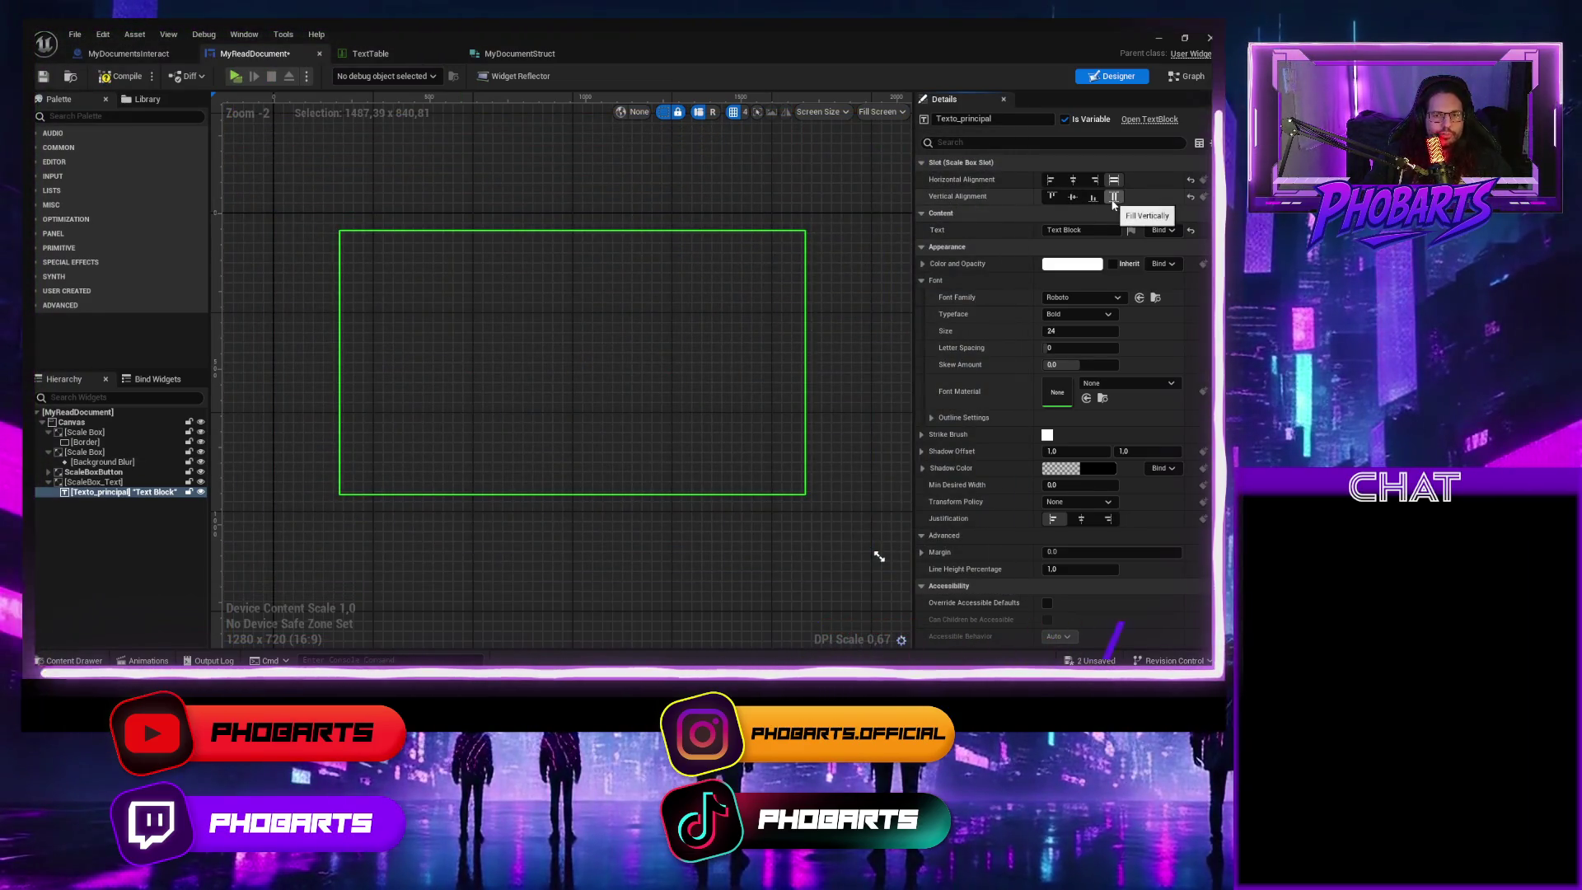
left_click(118, 75)
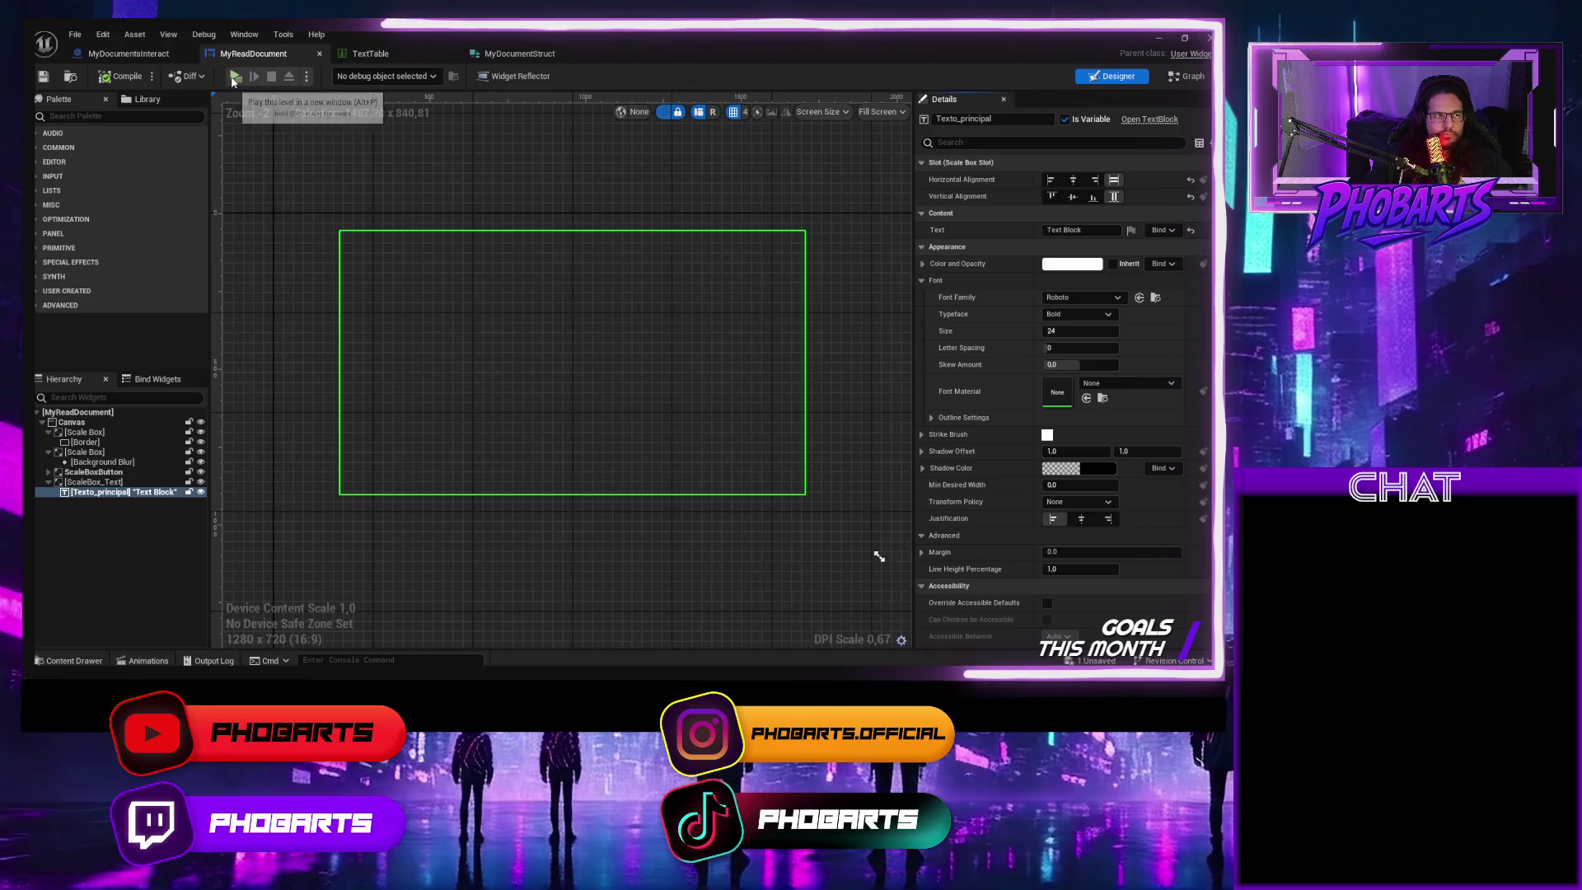
left_click(235, 77)
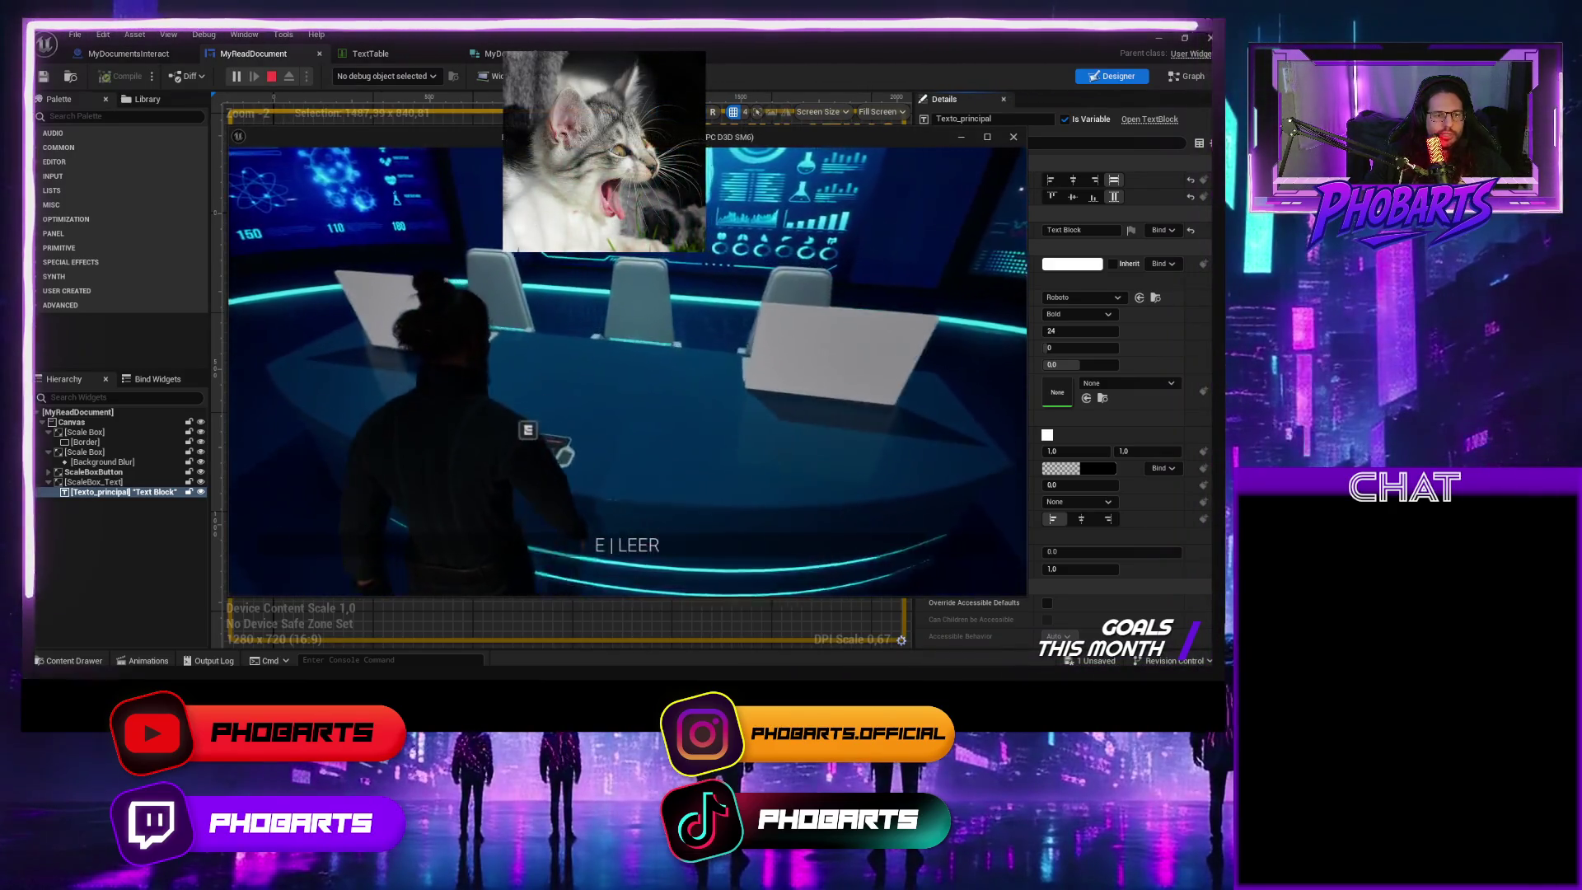
key("e")
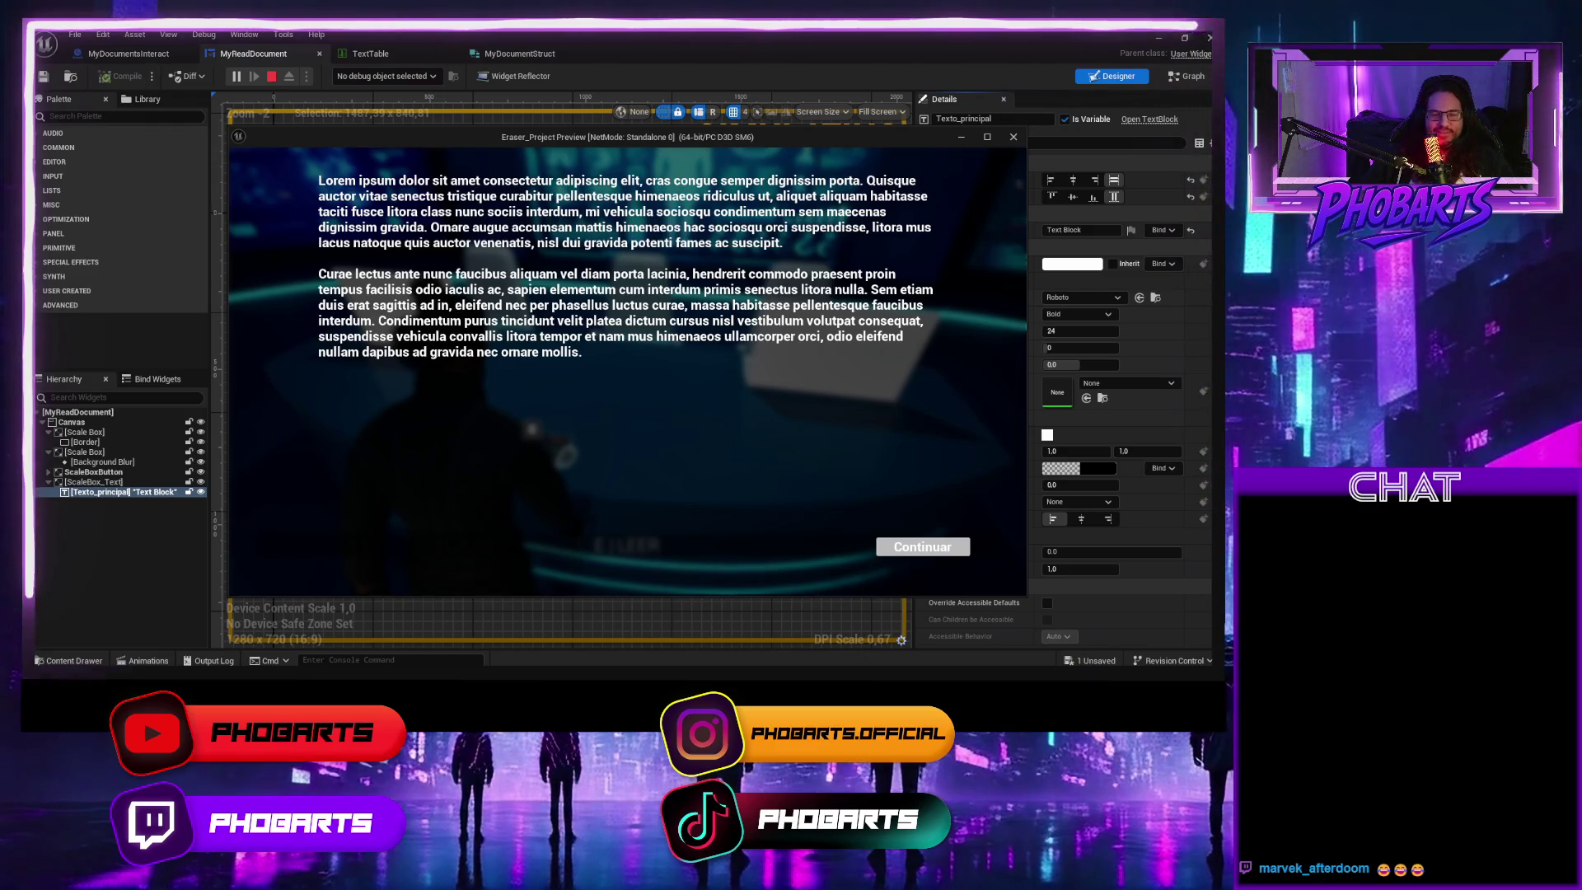
left_click(923, 547)
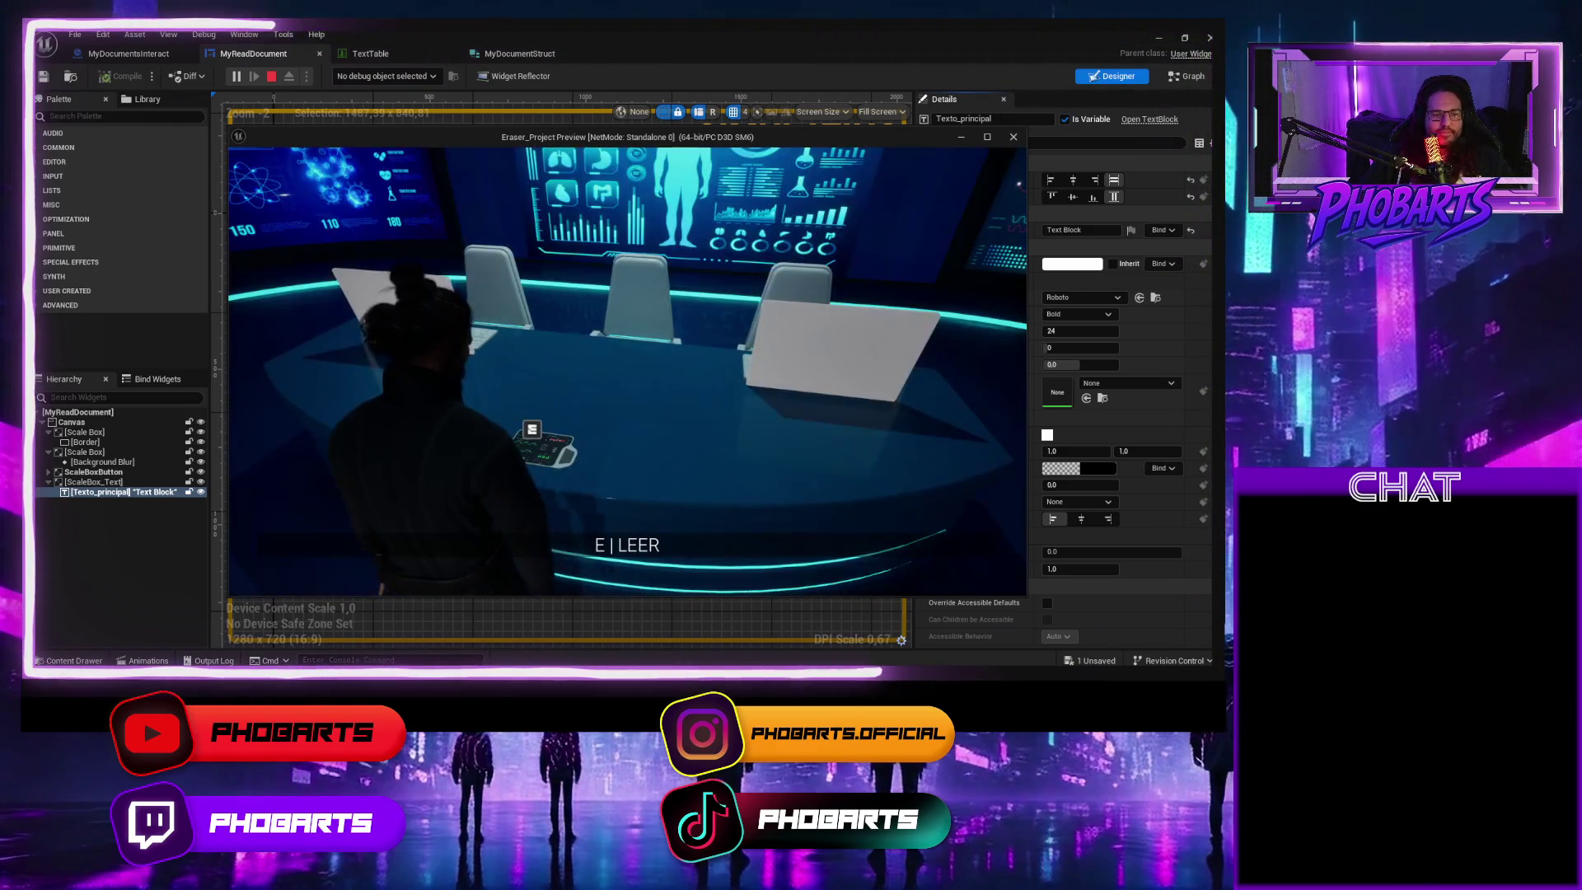
key("Escape")
Try right justification and undo it, keep Default wrapping policy, and uncheck Auto Wrap Text
left_click(1109, 519)
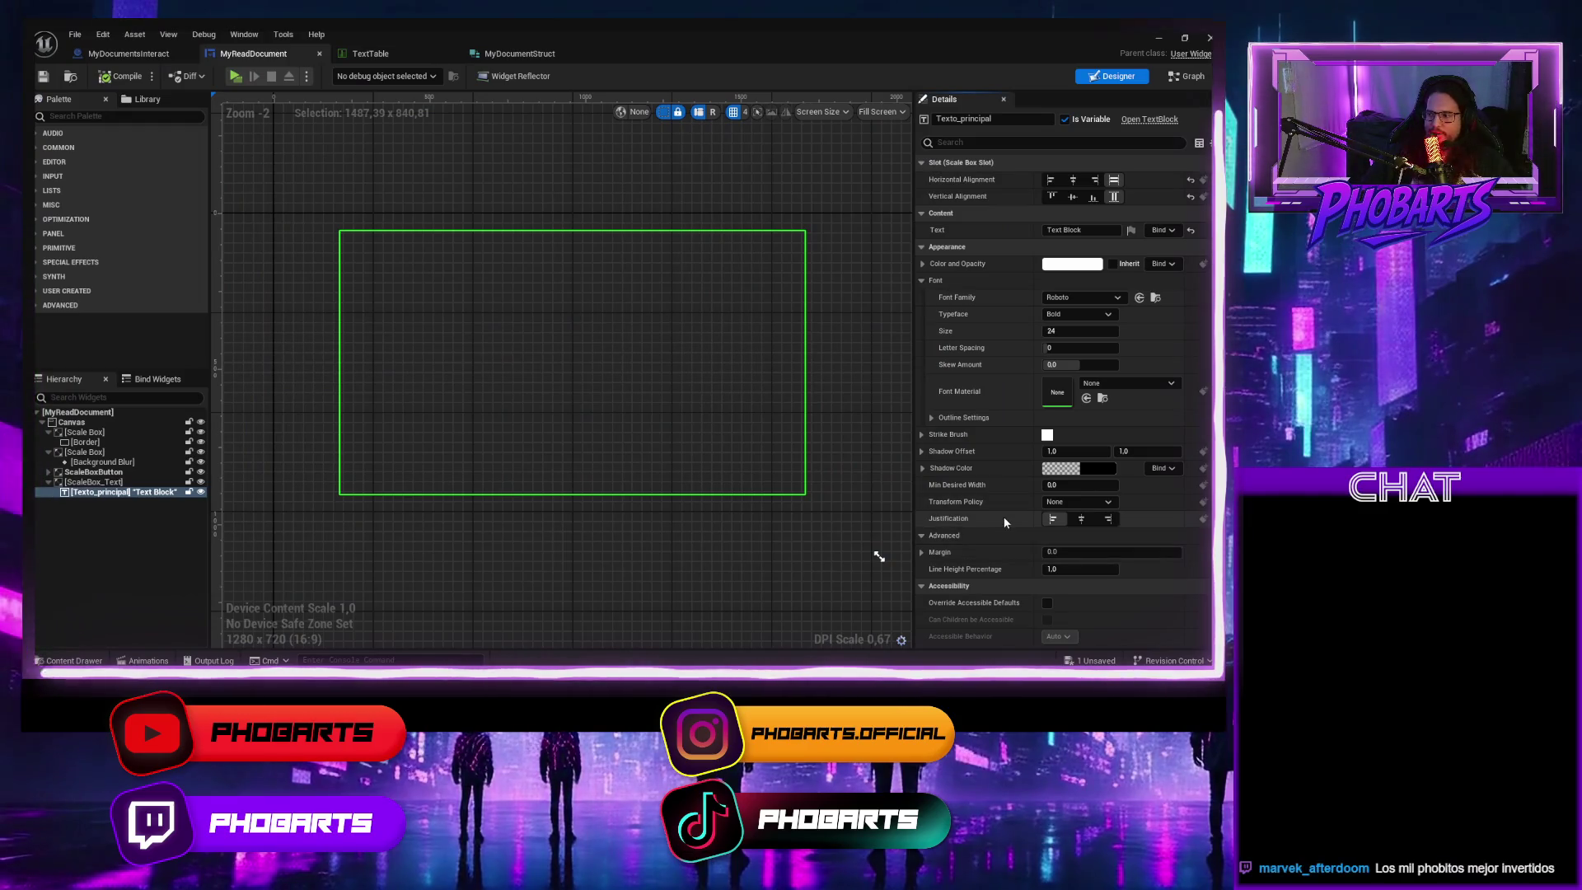
key("ctrl+z")
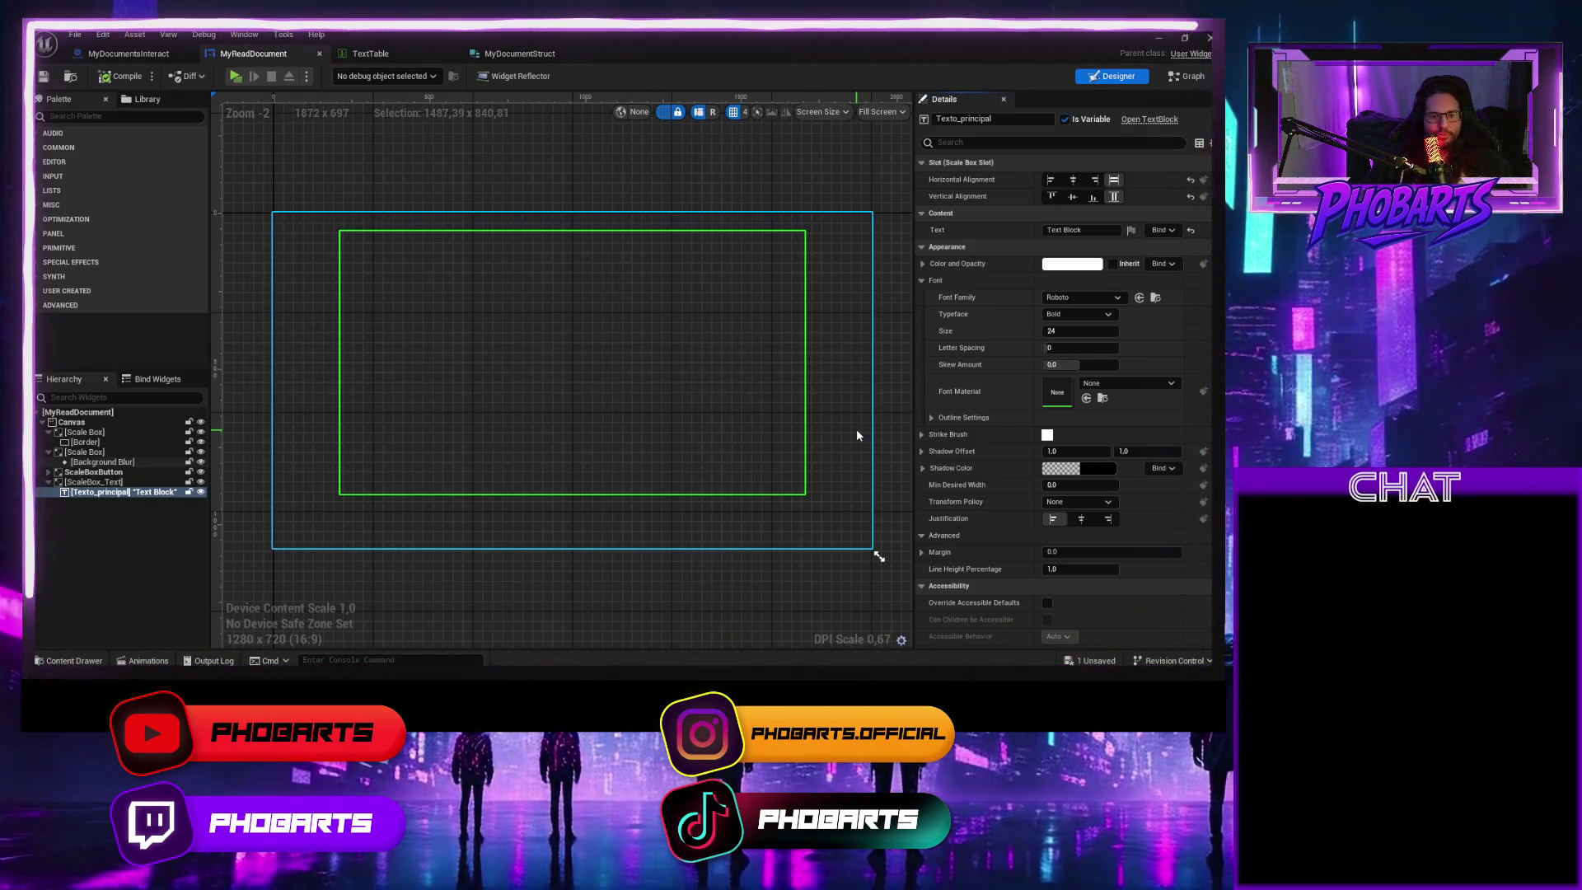
scroll(1001, 519, "down", 2)
scroll(989, 534, "down", 2)
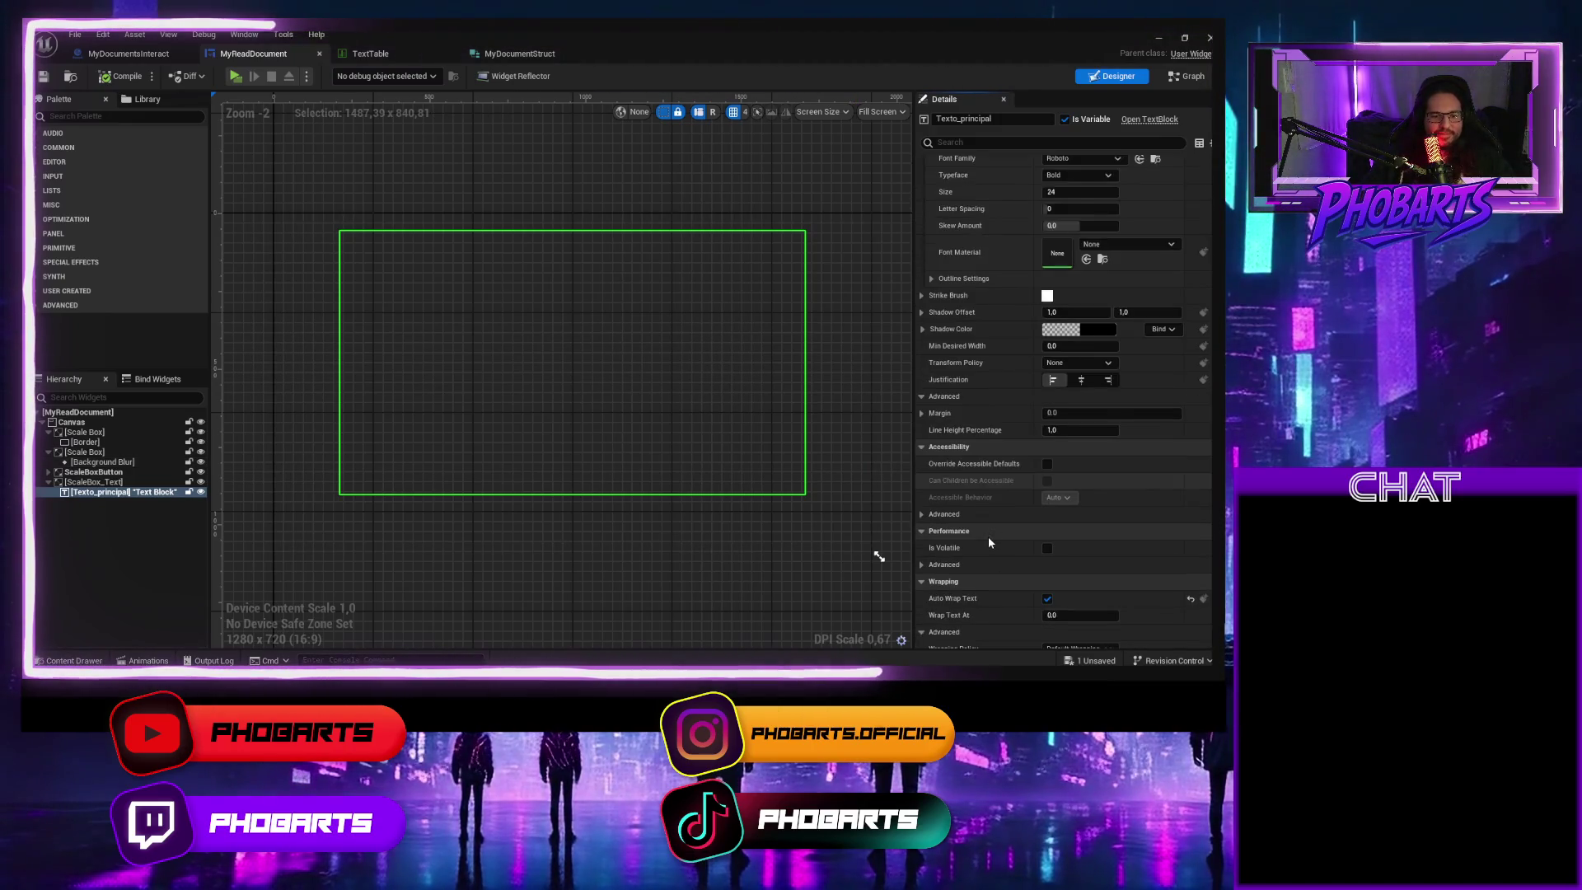
scroll(1001, 569, "down", 2)
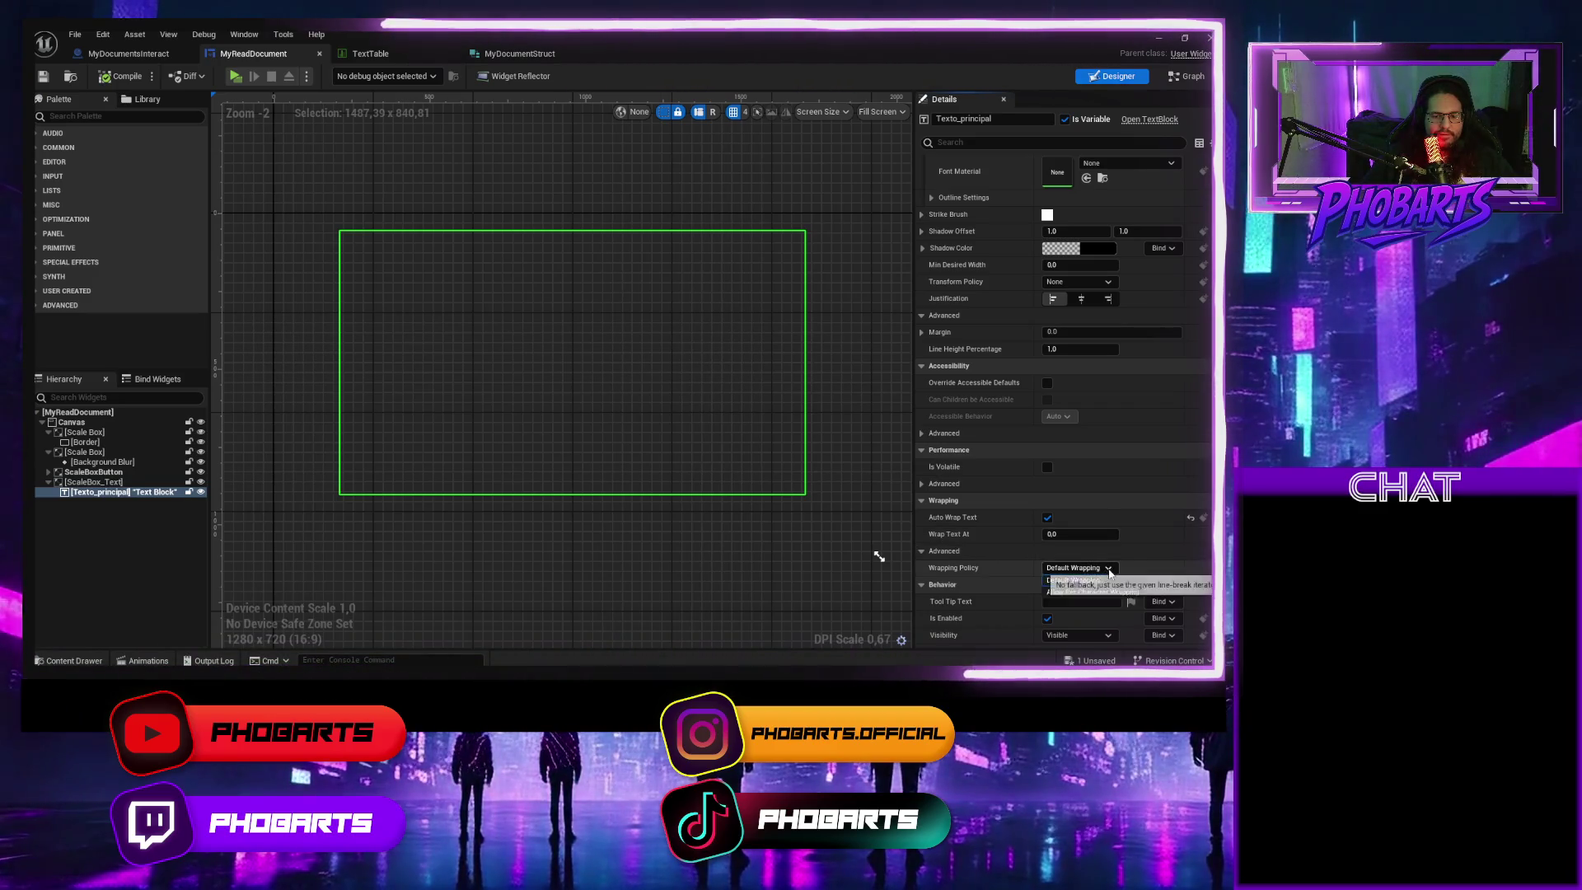
left_click(1106, 569)
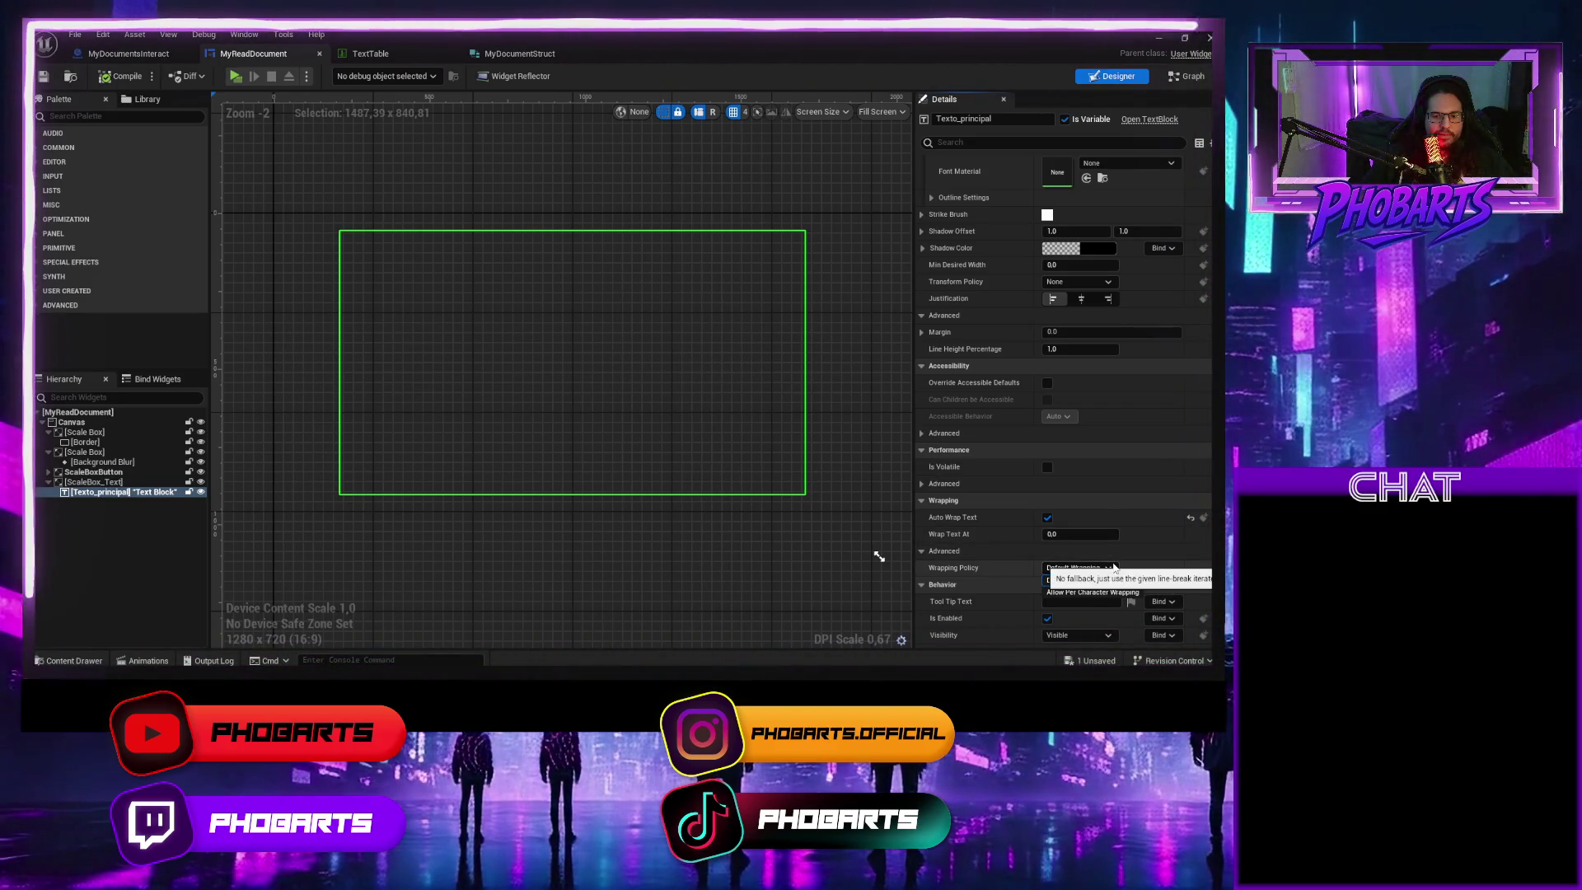
left_click(1112, 568)
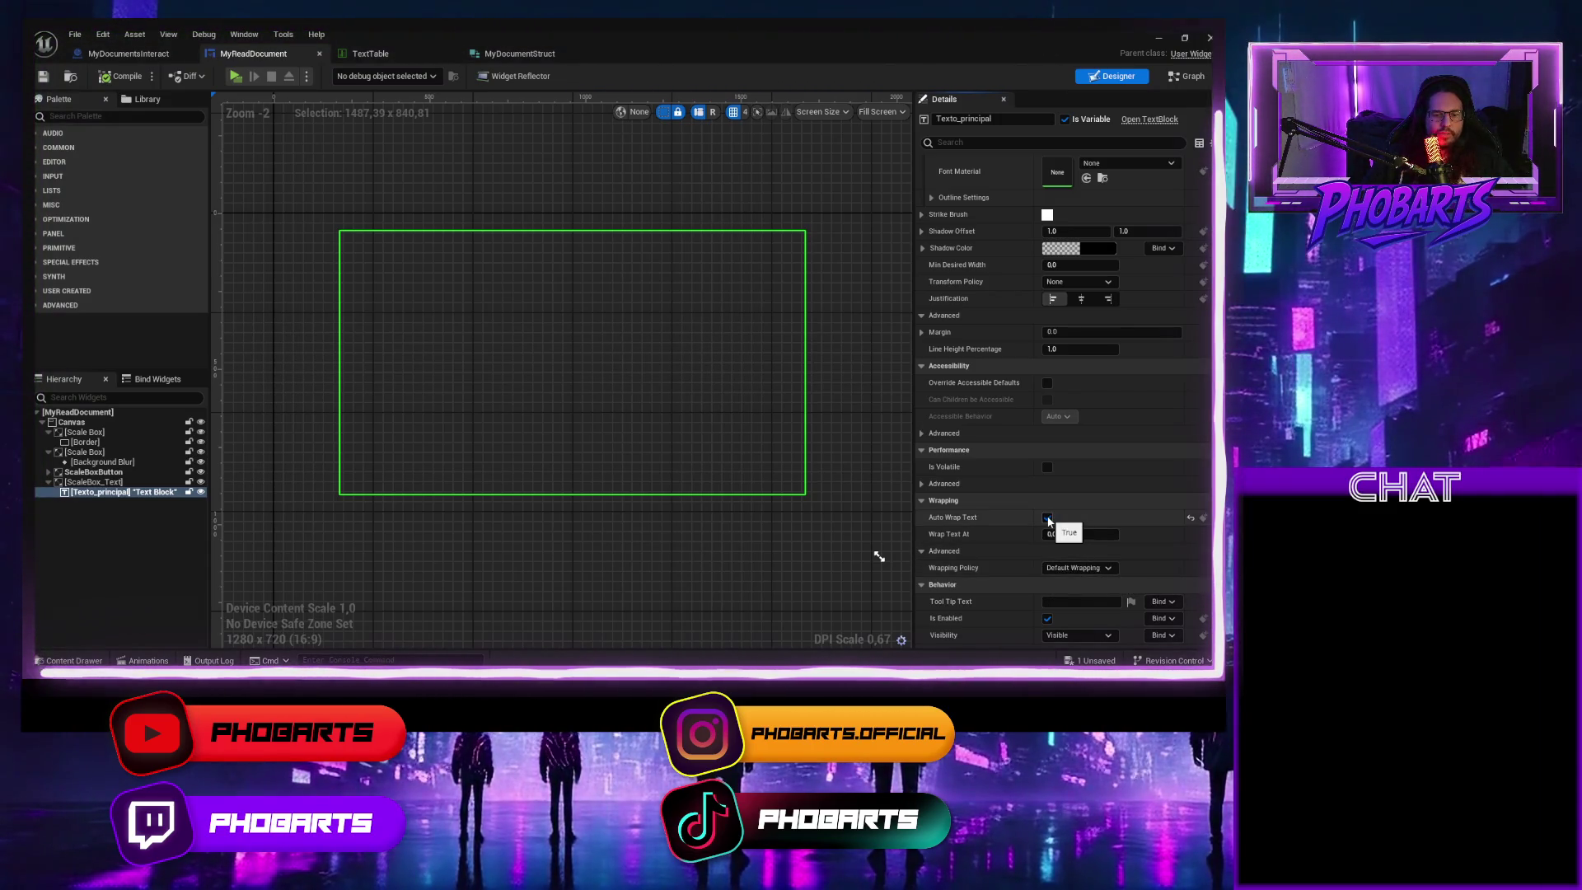
left_click(1048, 519)
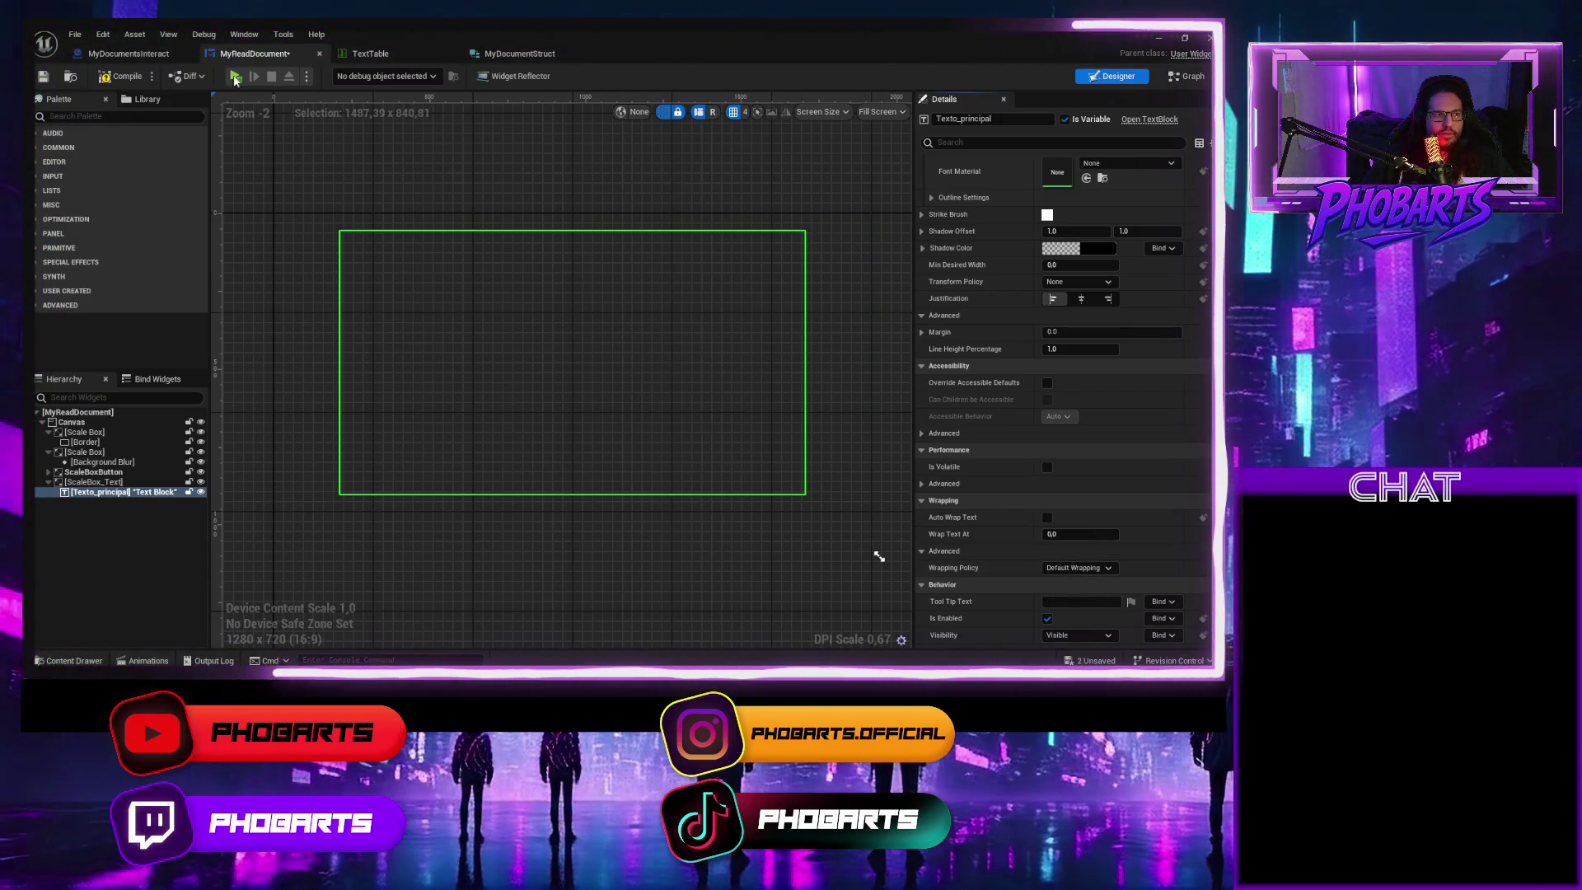
Compile and play-test the widget with wrapping turned off
left_click(124, 77)
left_click(235, 76)
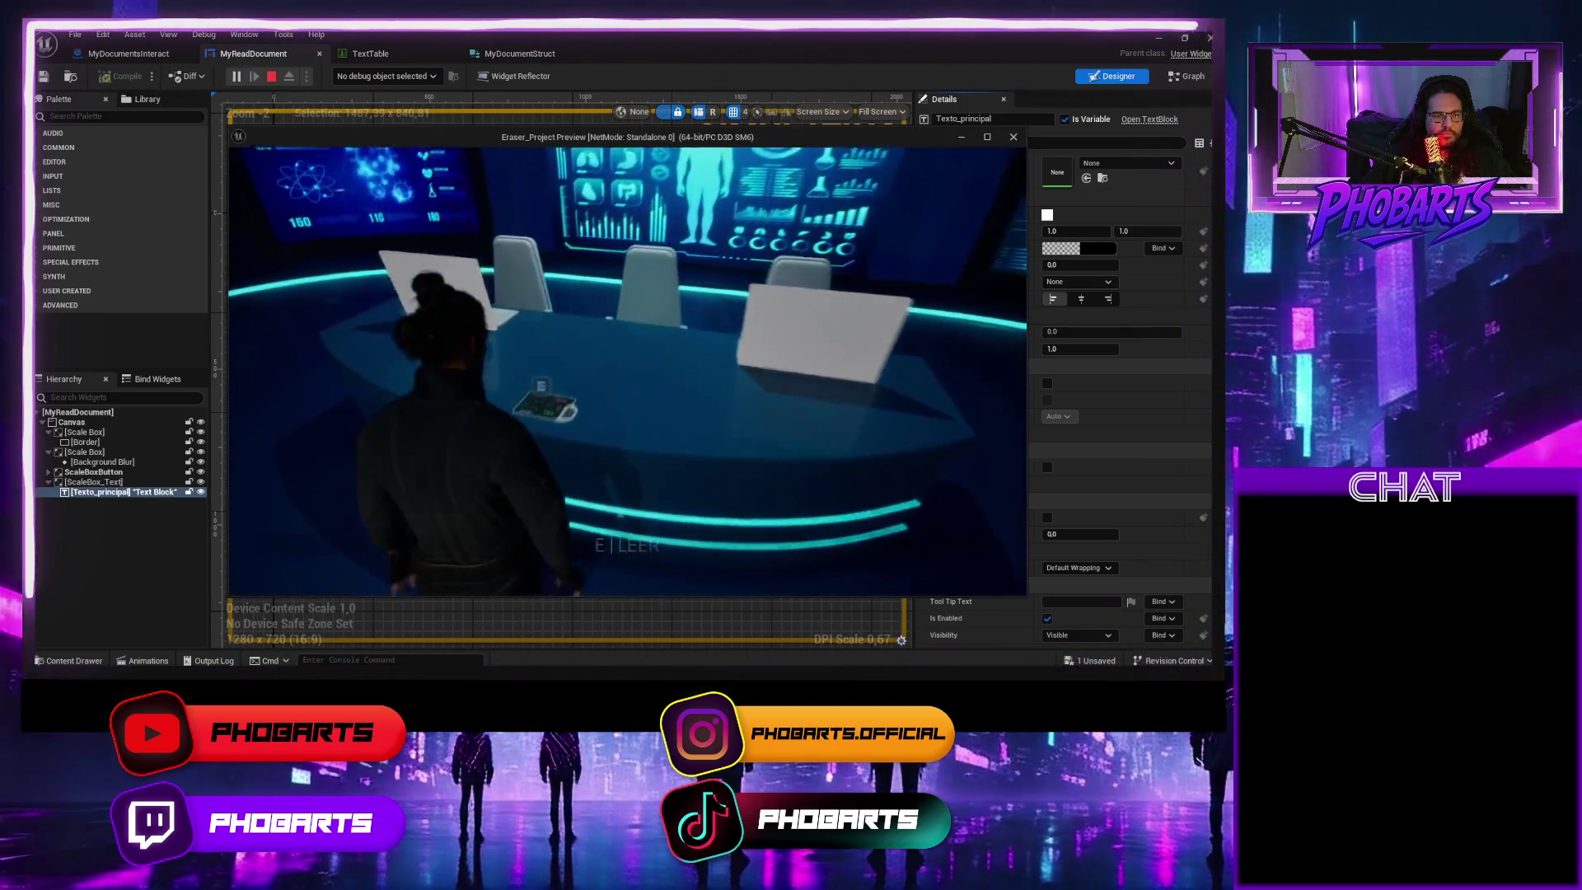
key("Escape")
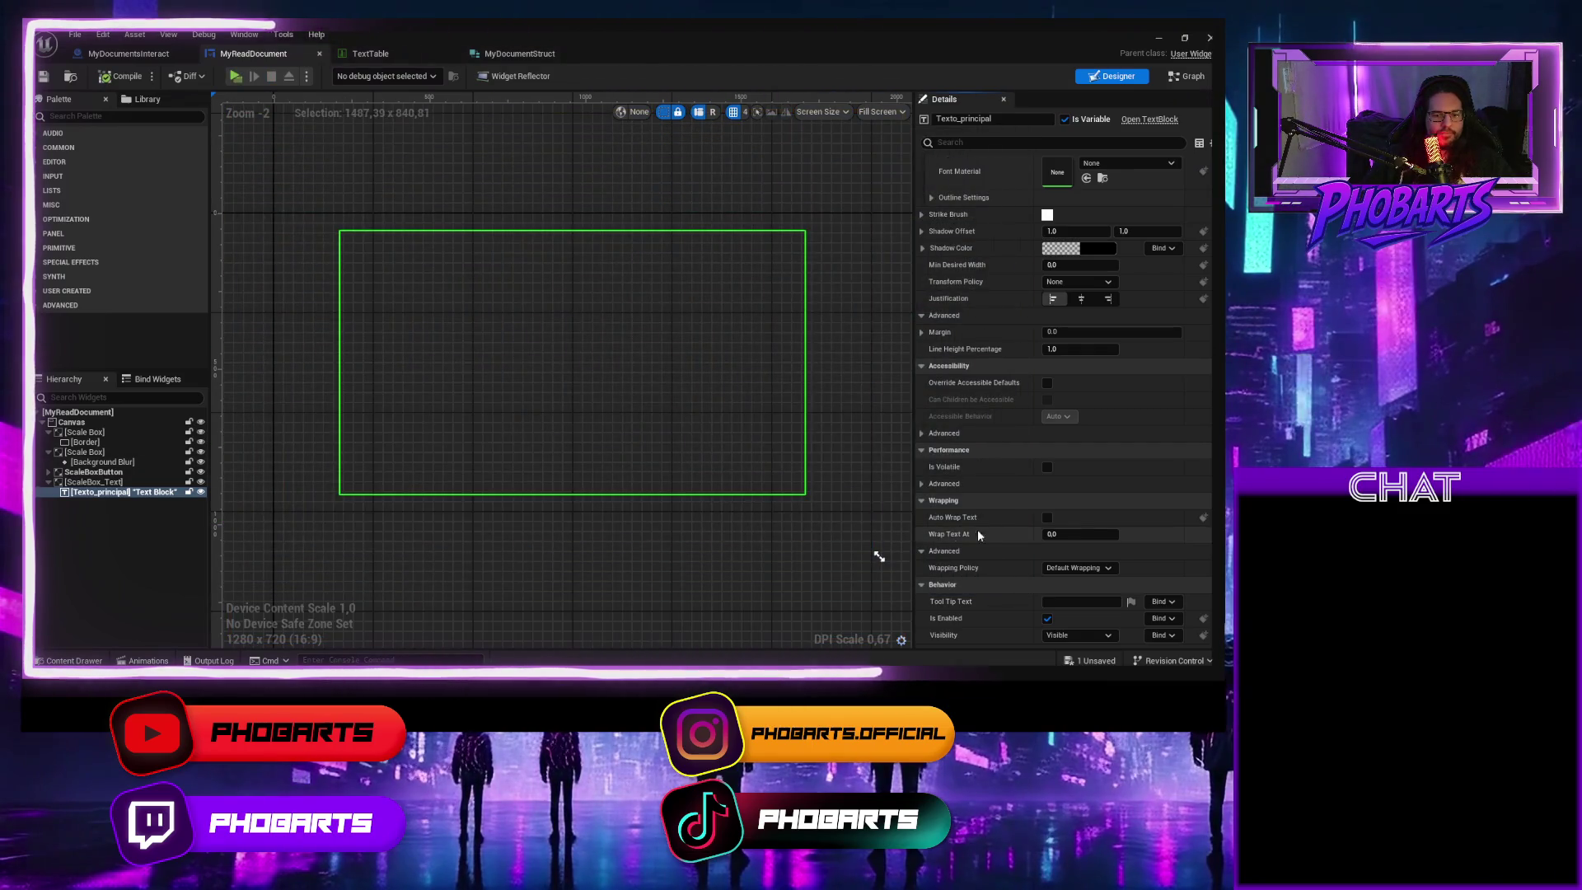
Re-enable Auto Wrap Text, set Wrap Text At to 1.0, save and play-test it
left_click(1047, 517)
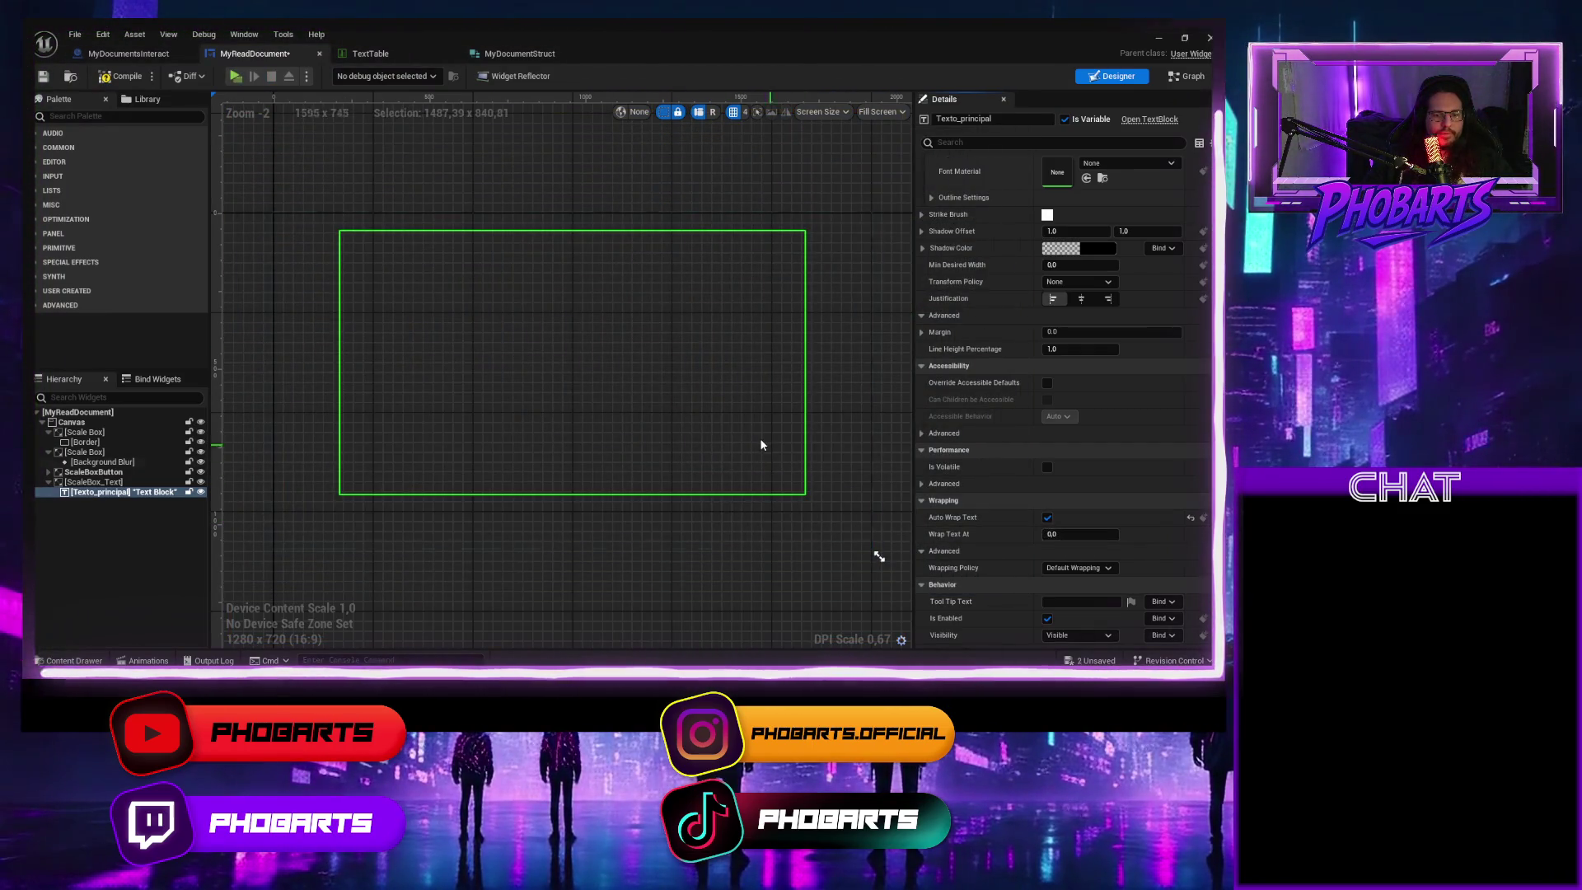
left_click(1064, 534)
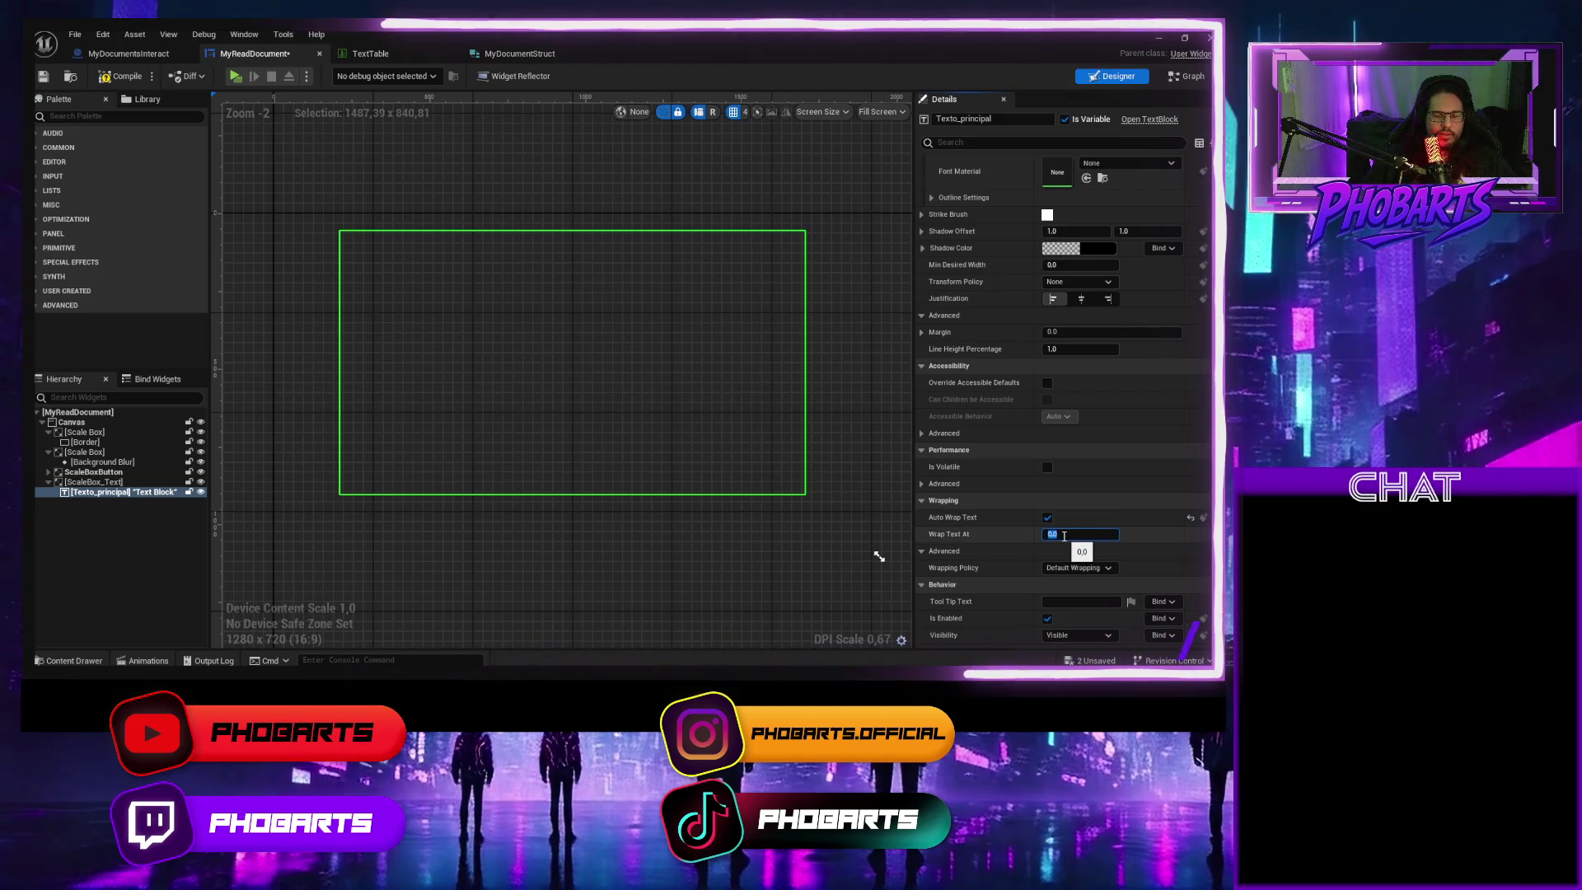
key("Return")
key("ctrl+s")
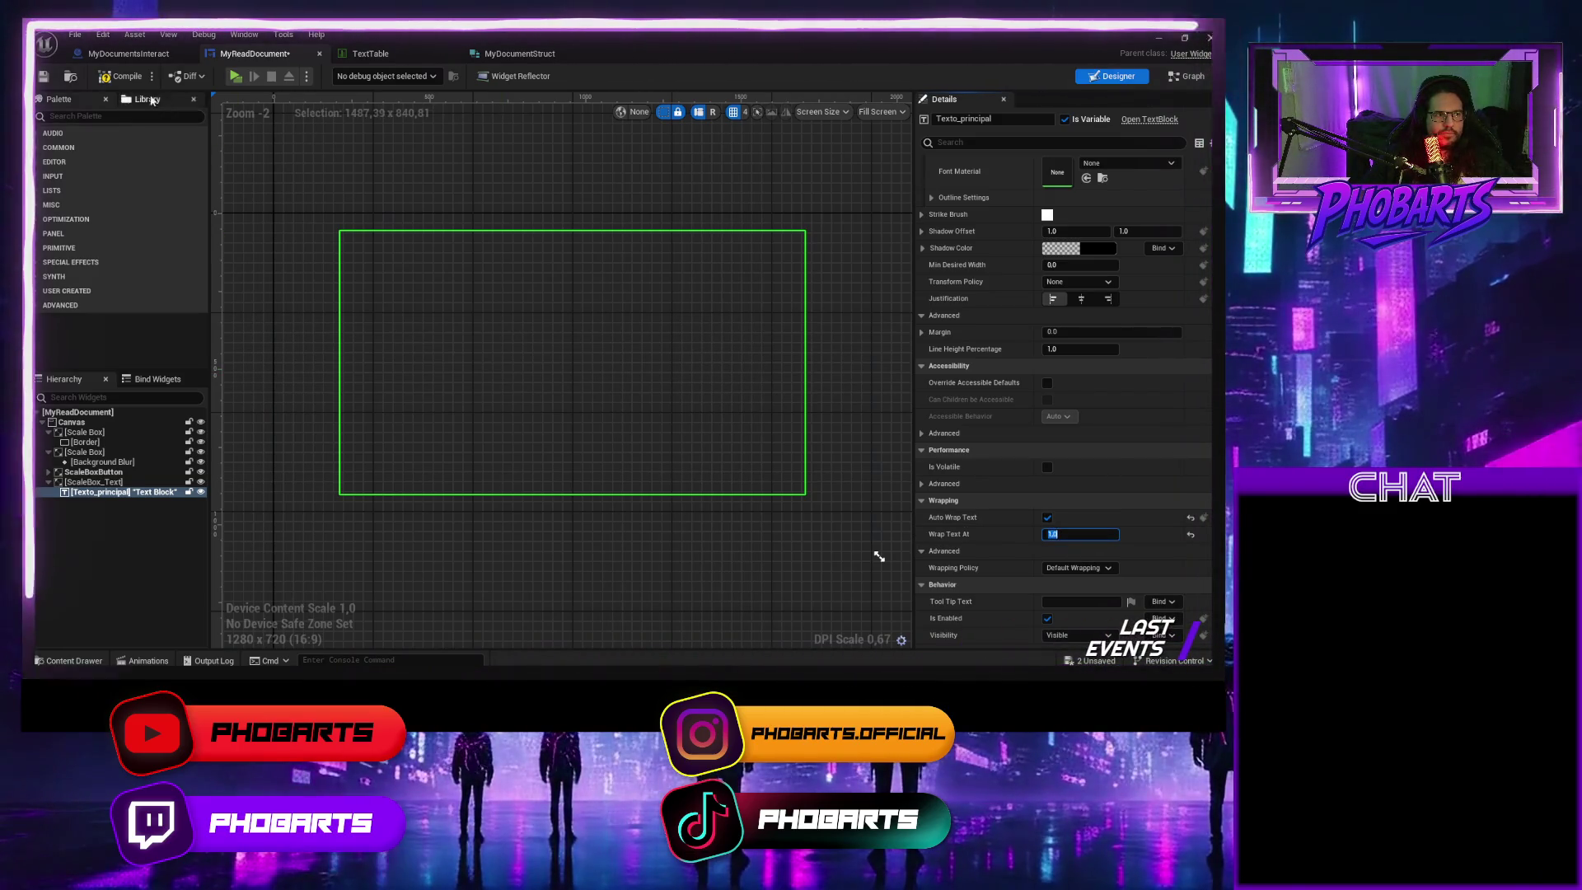
left_click(237, 76)
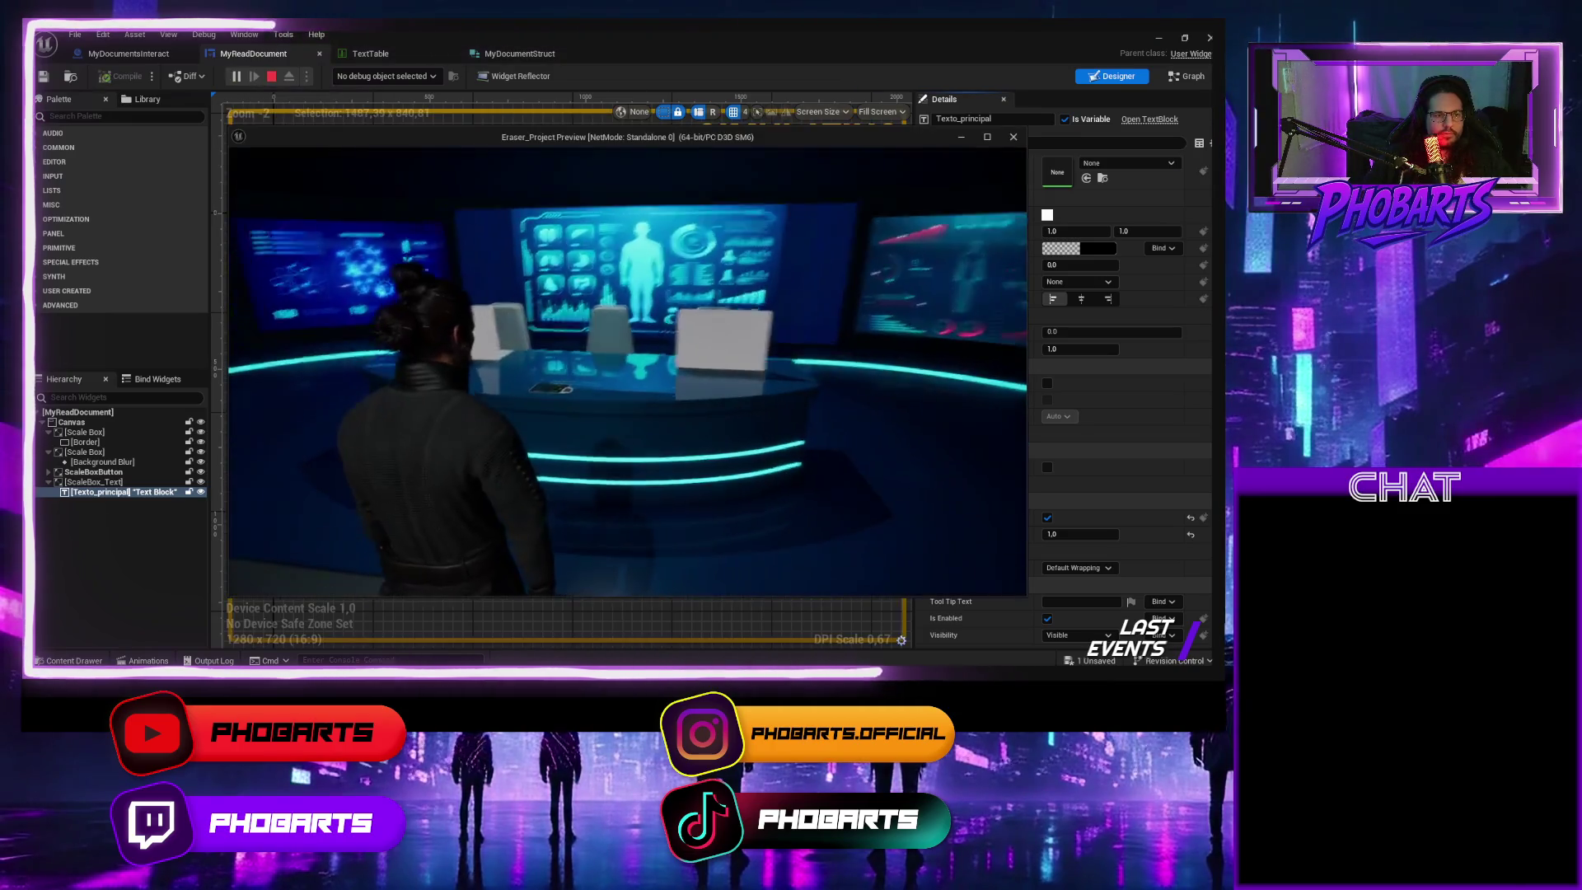
key("Escape")
Reset Wrap Text At to 0, compile, and launch the game preview
left_click(1087, 534)
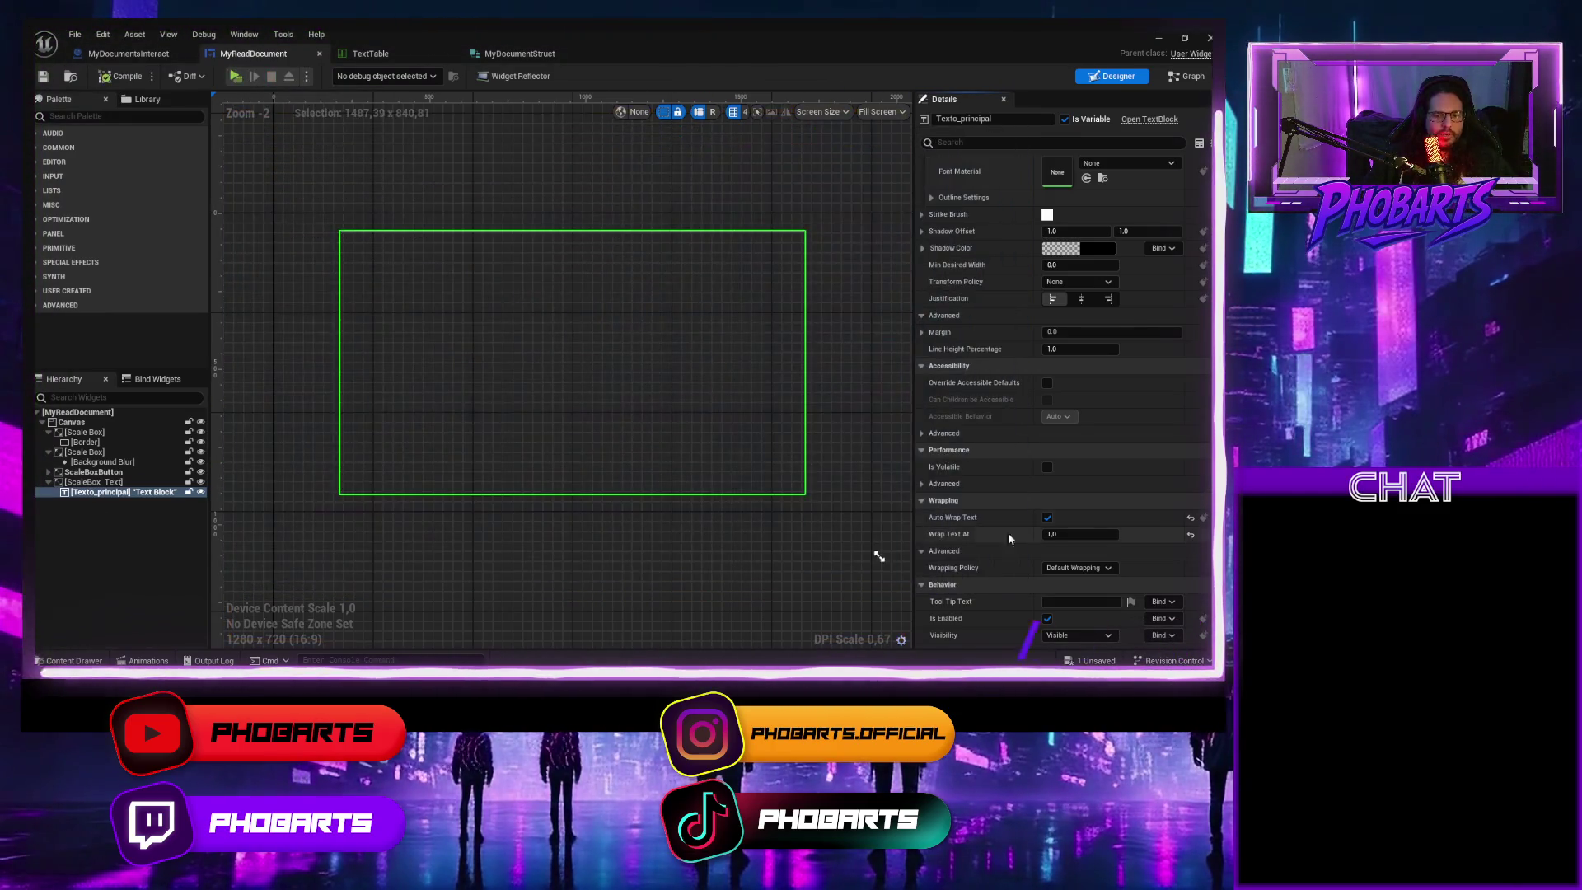
type("0")
key("Return")
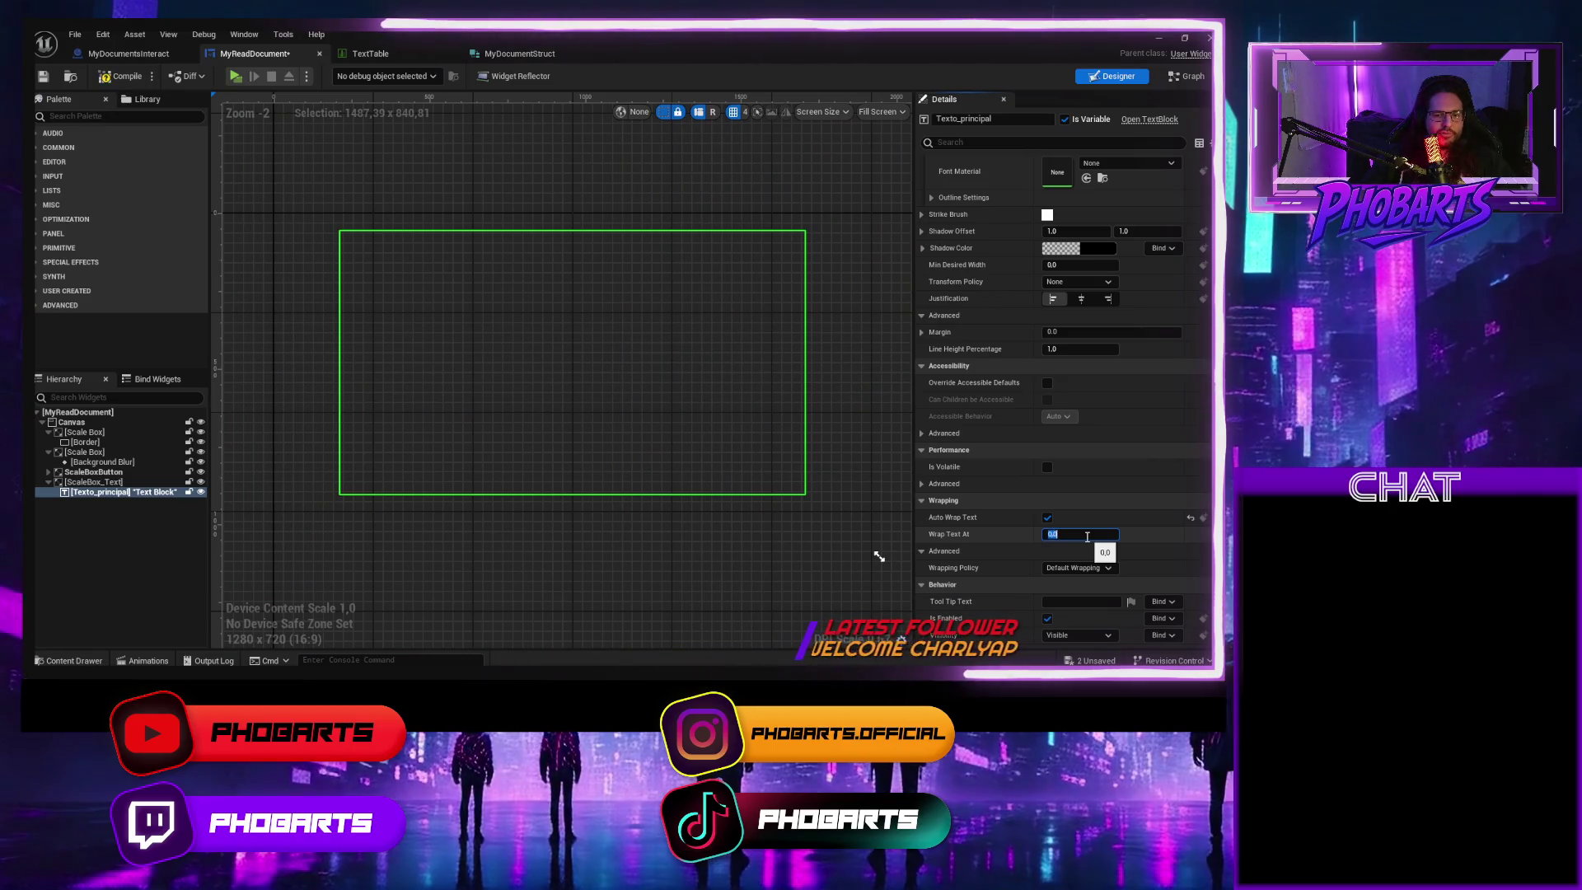
left_click(97, 76)
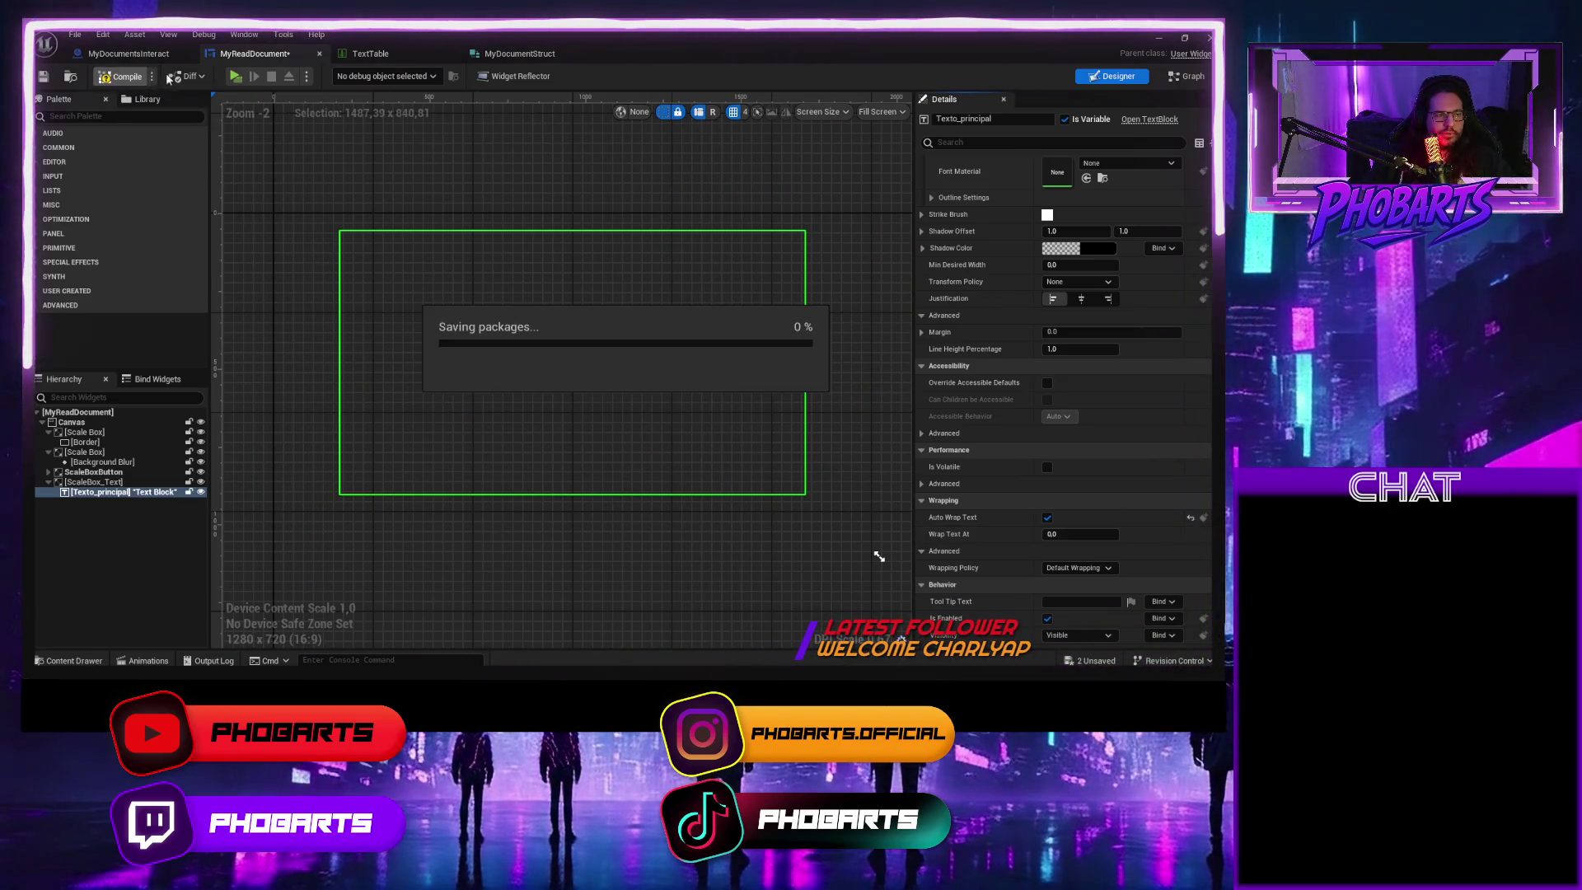
left_click(237, 76)
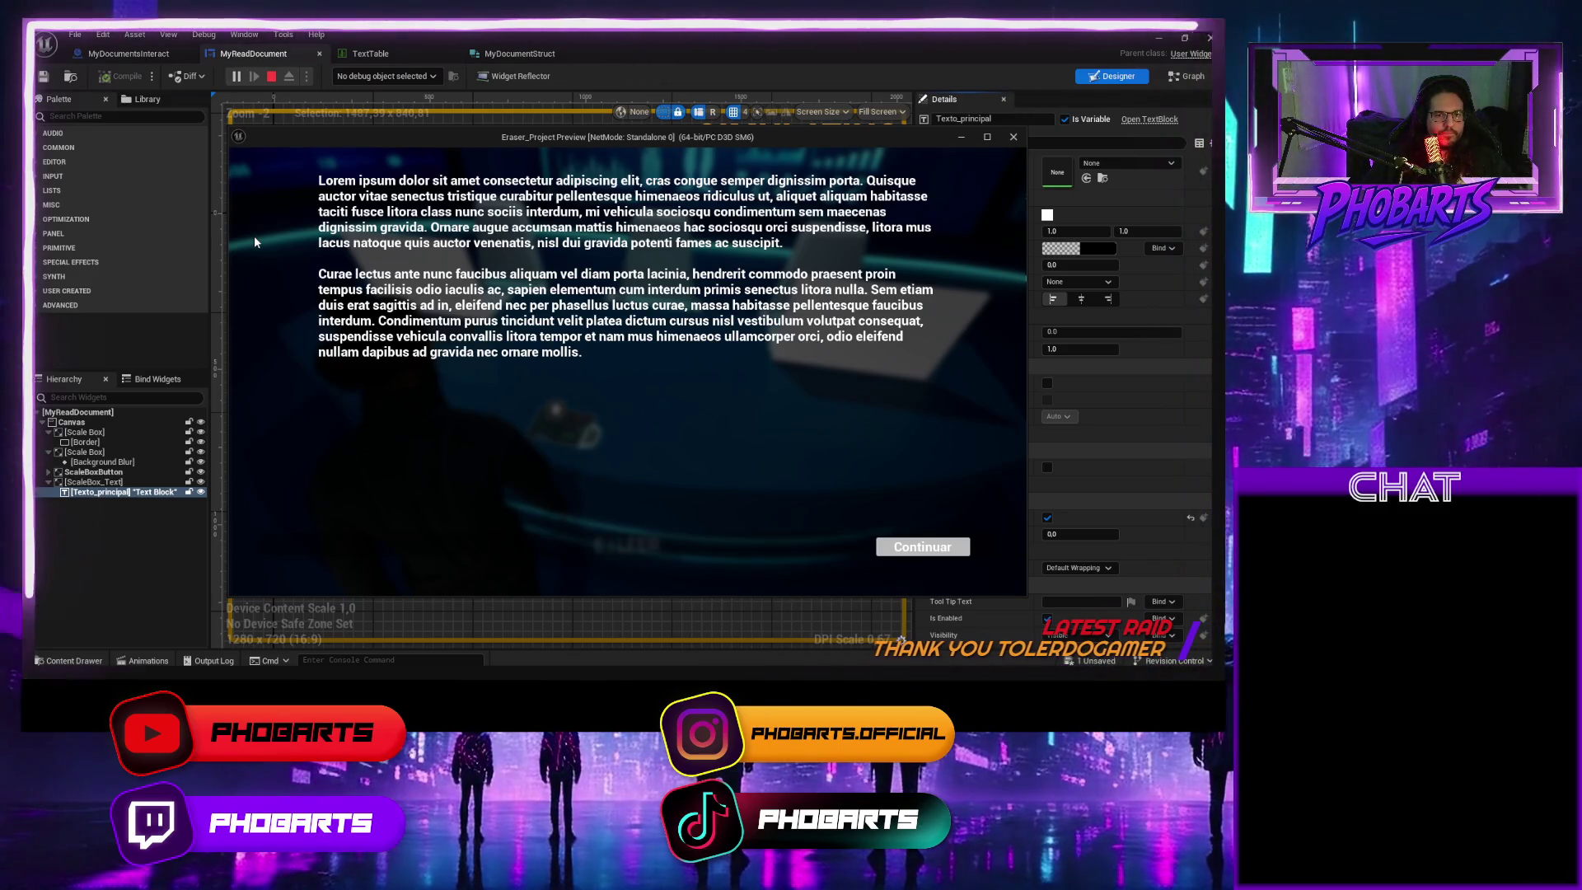
End the play test showing the wrapped lorem-ipsum paragraphs and Continuar button
key("Escape")
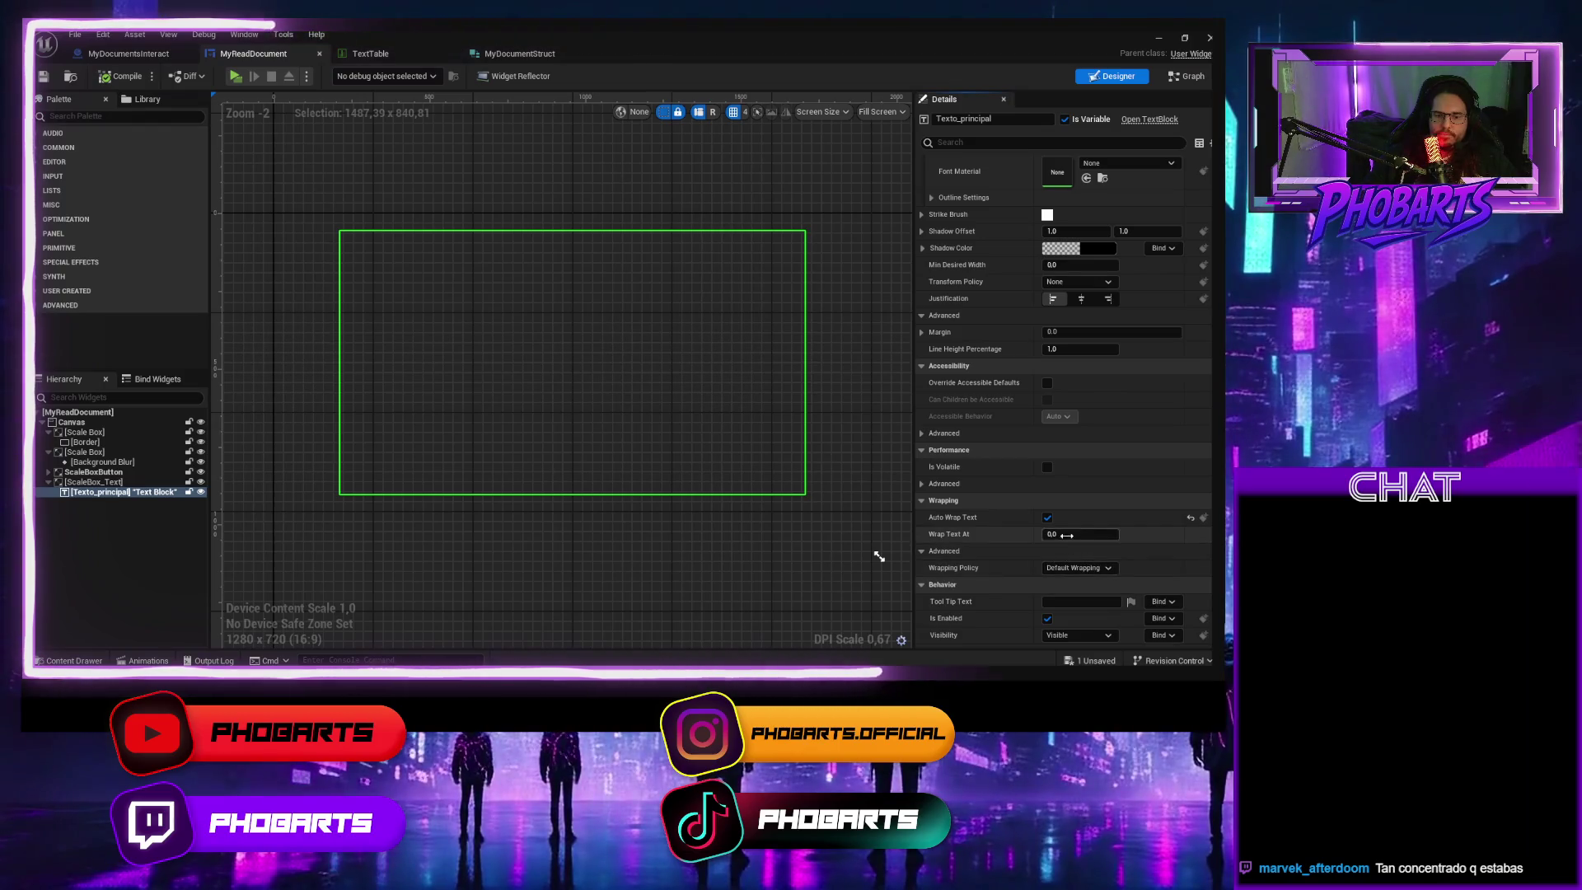
Set Wrap Text At to 420 and play-test the result
left_click(1067, 534)
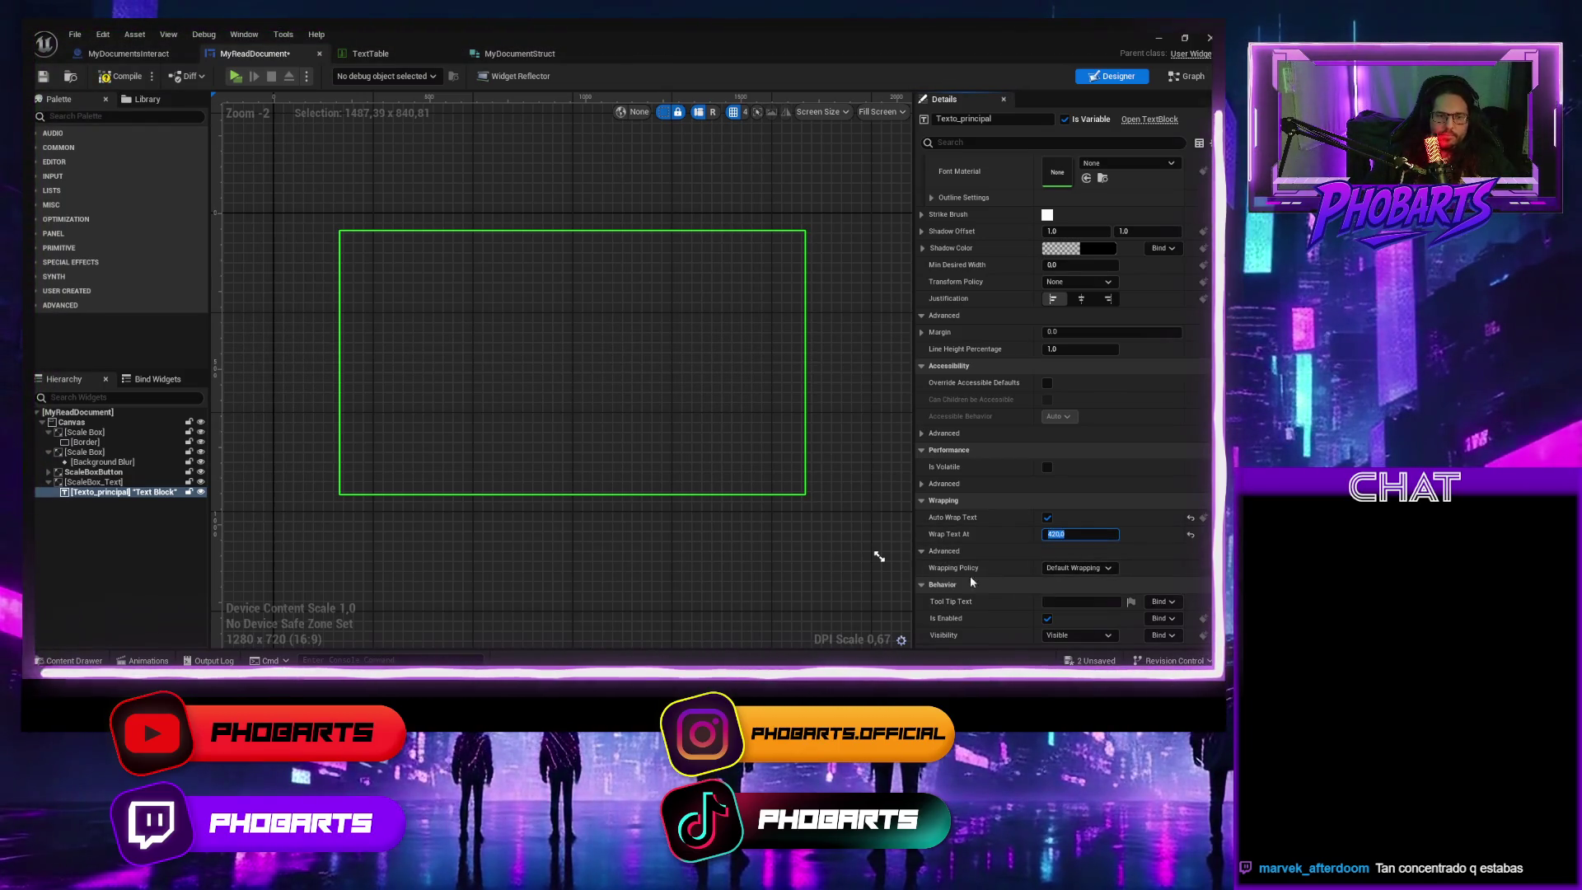
key("Return")
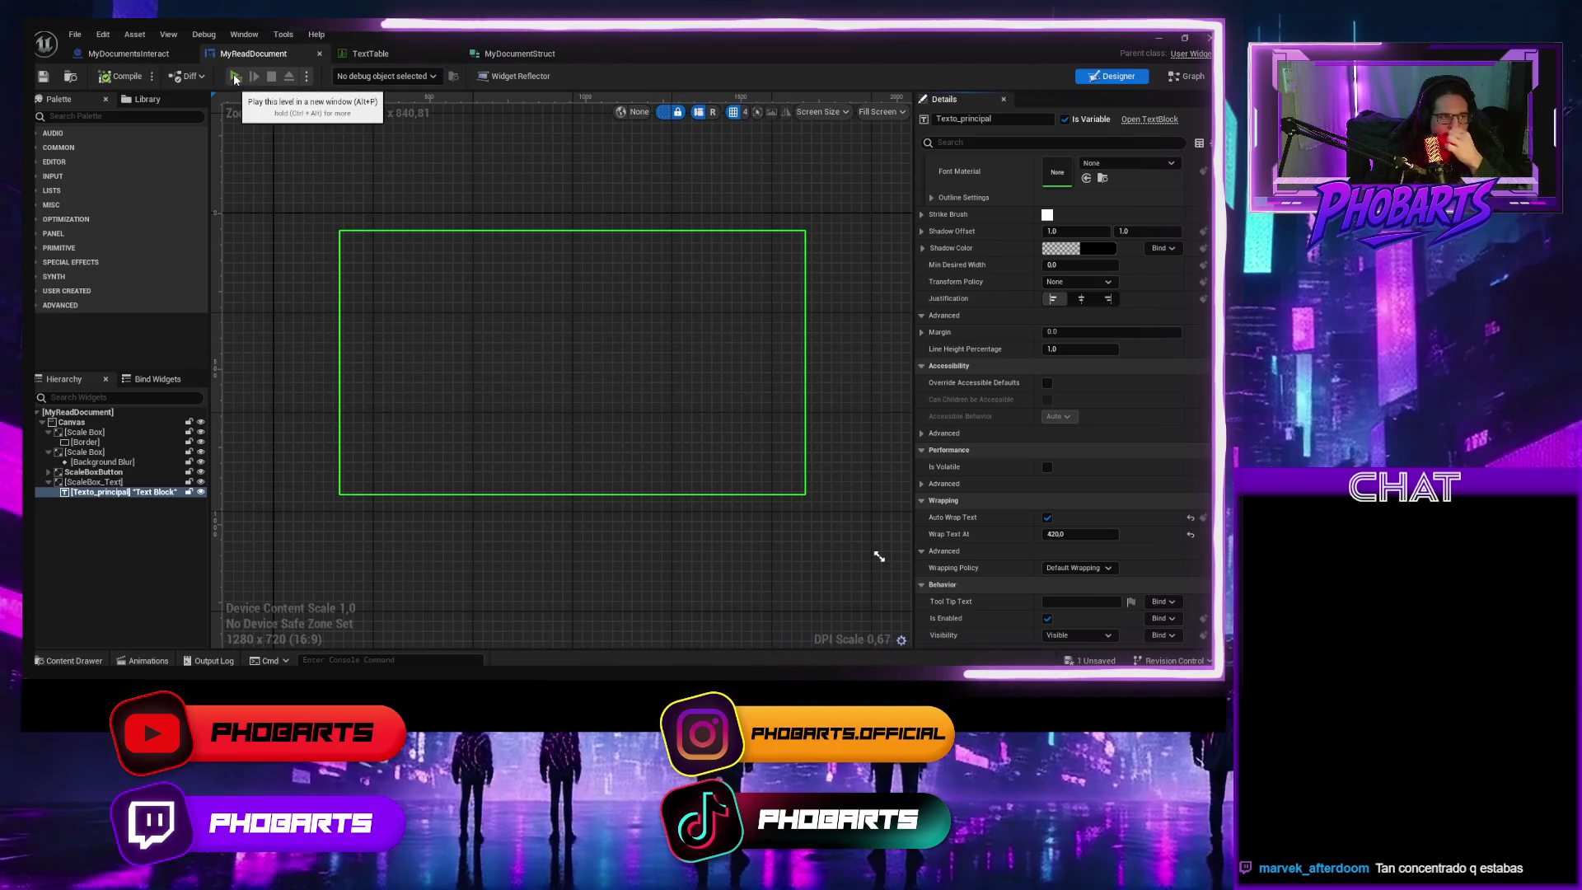
left_click(236, 76)
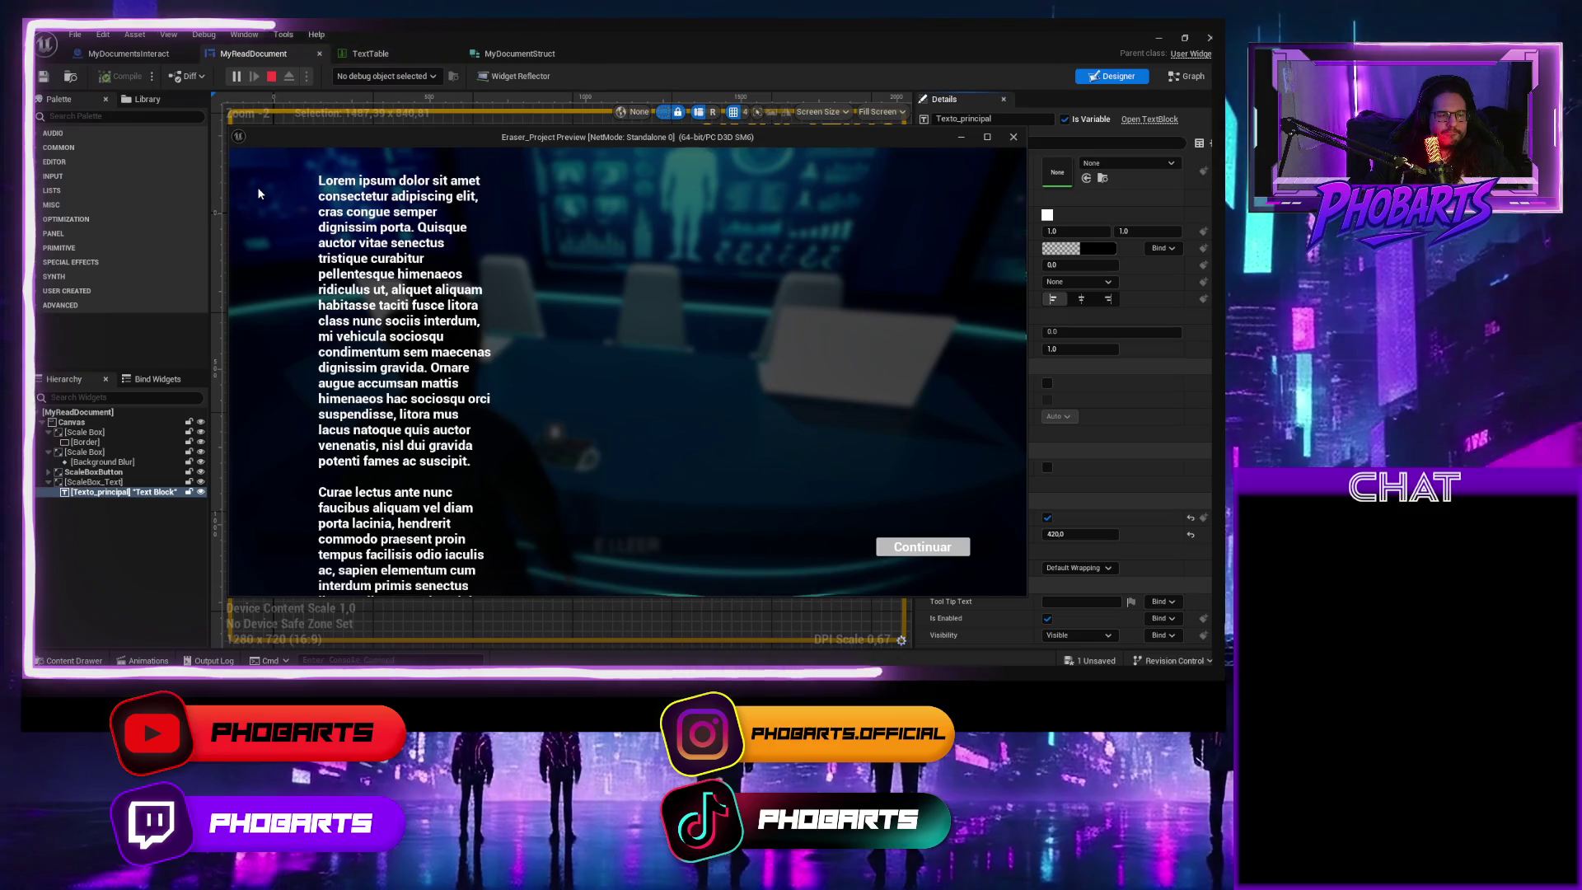
key("Escape")
Change Wrap Text At to 800, compile, and play-test again
left_click(1069, 533)
type("800")
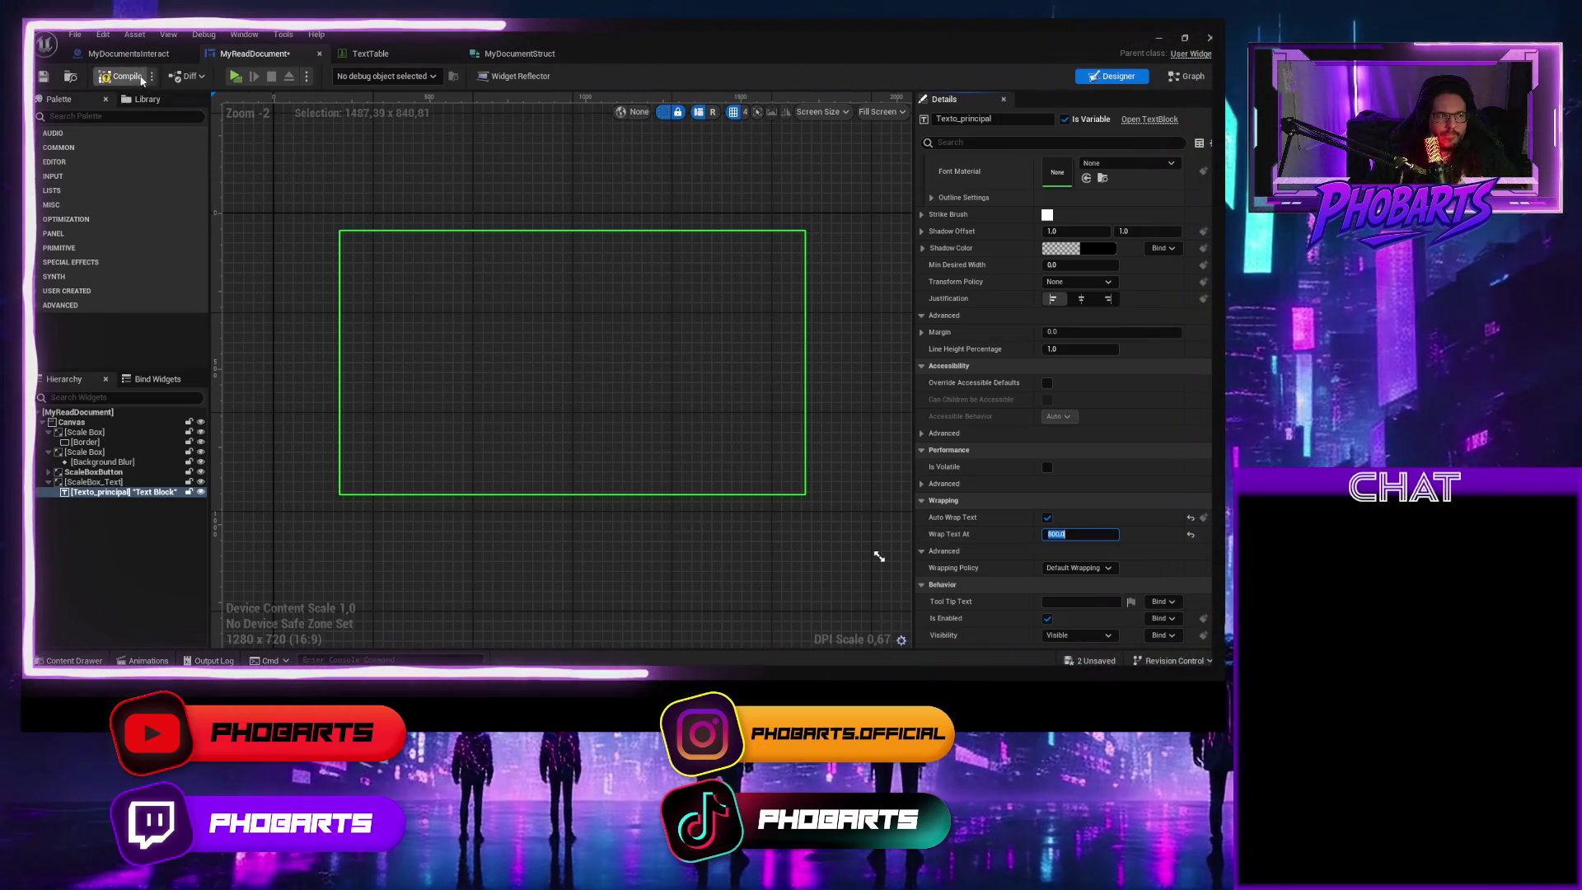
left_click(142, 79)
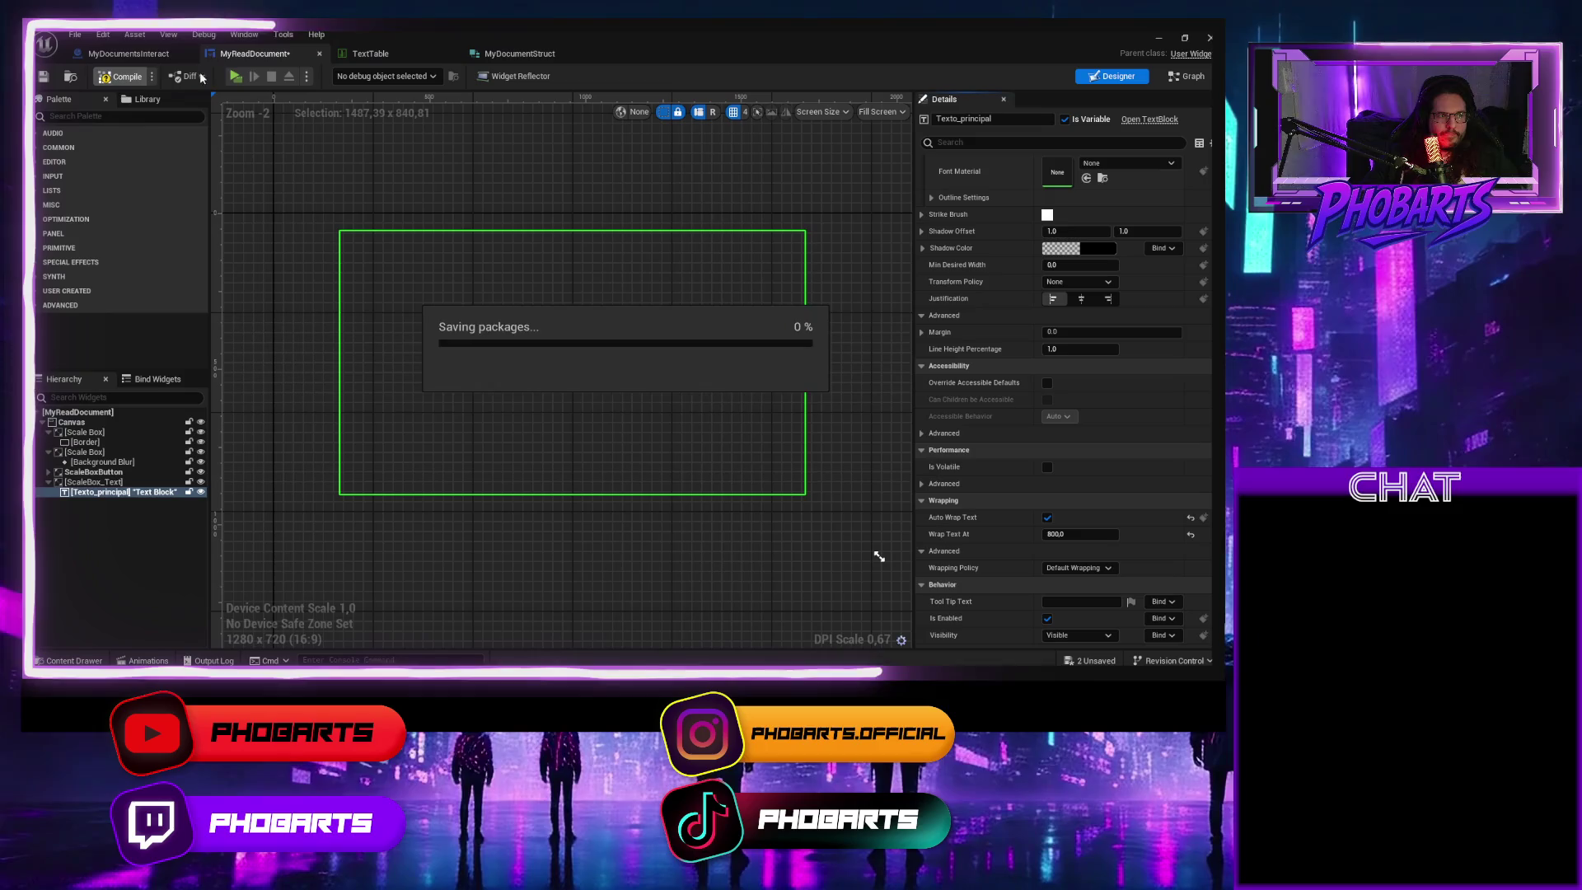
left_click(236, 76)
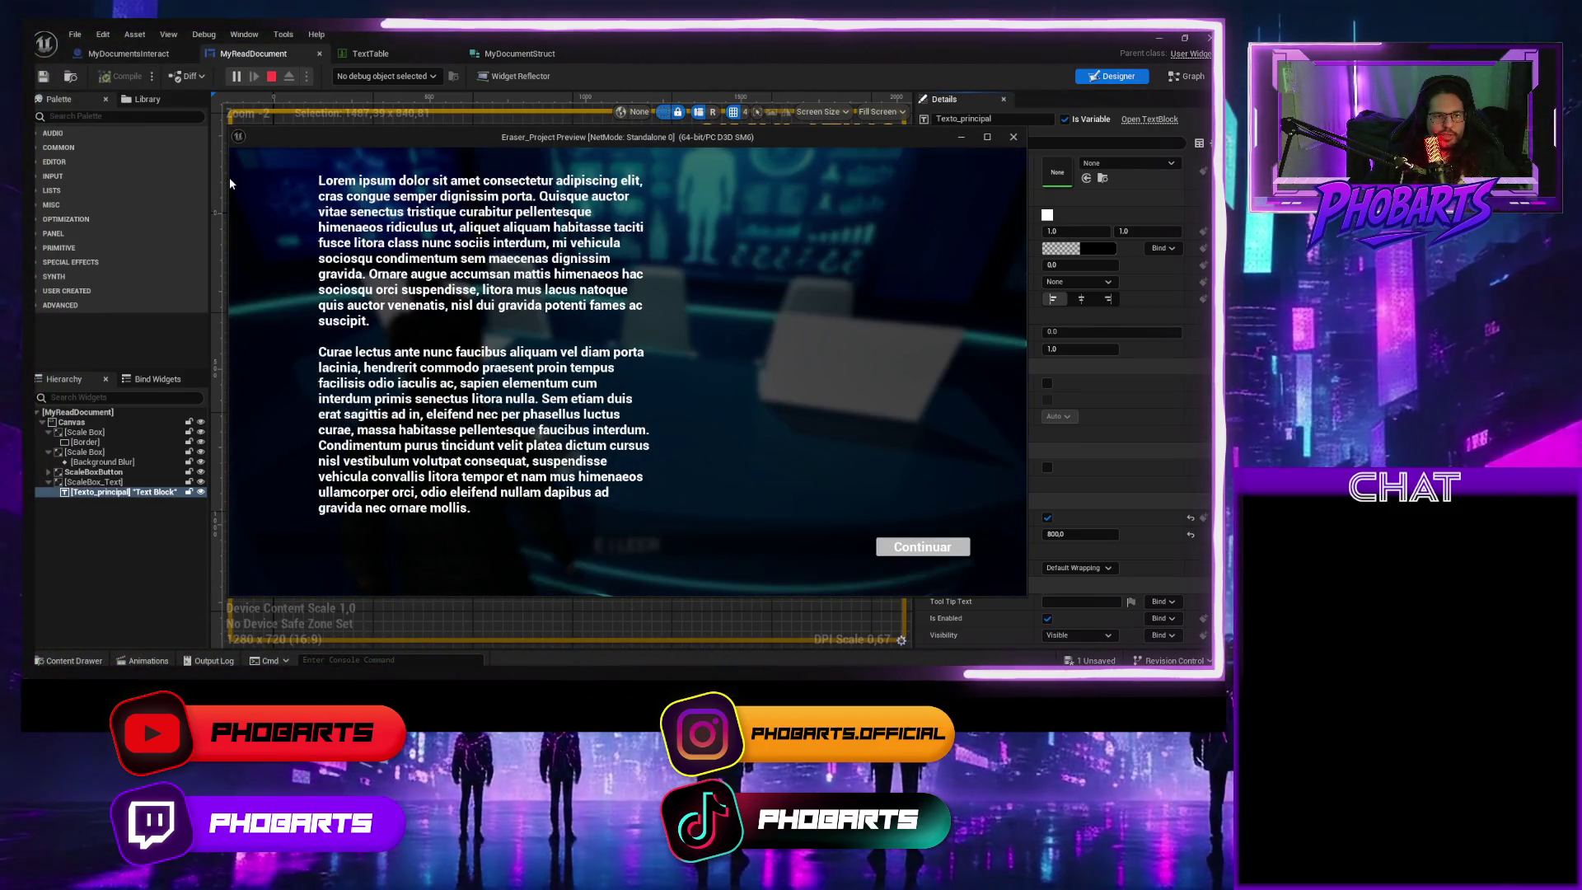
key("Escape")
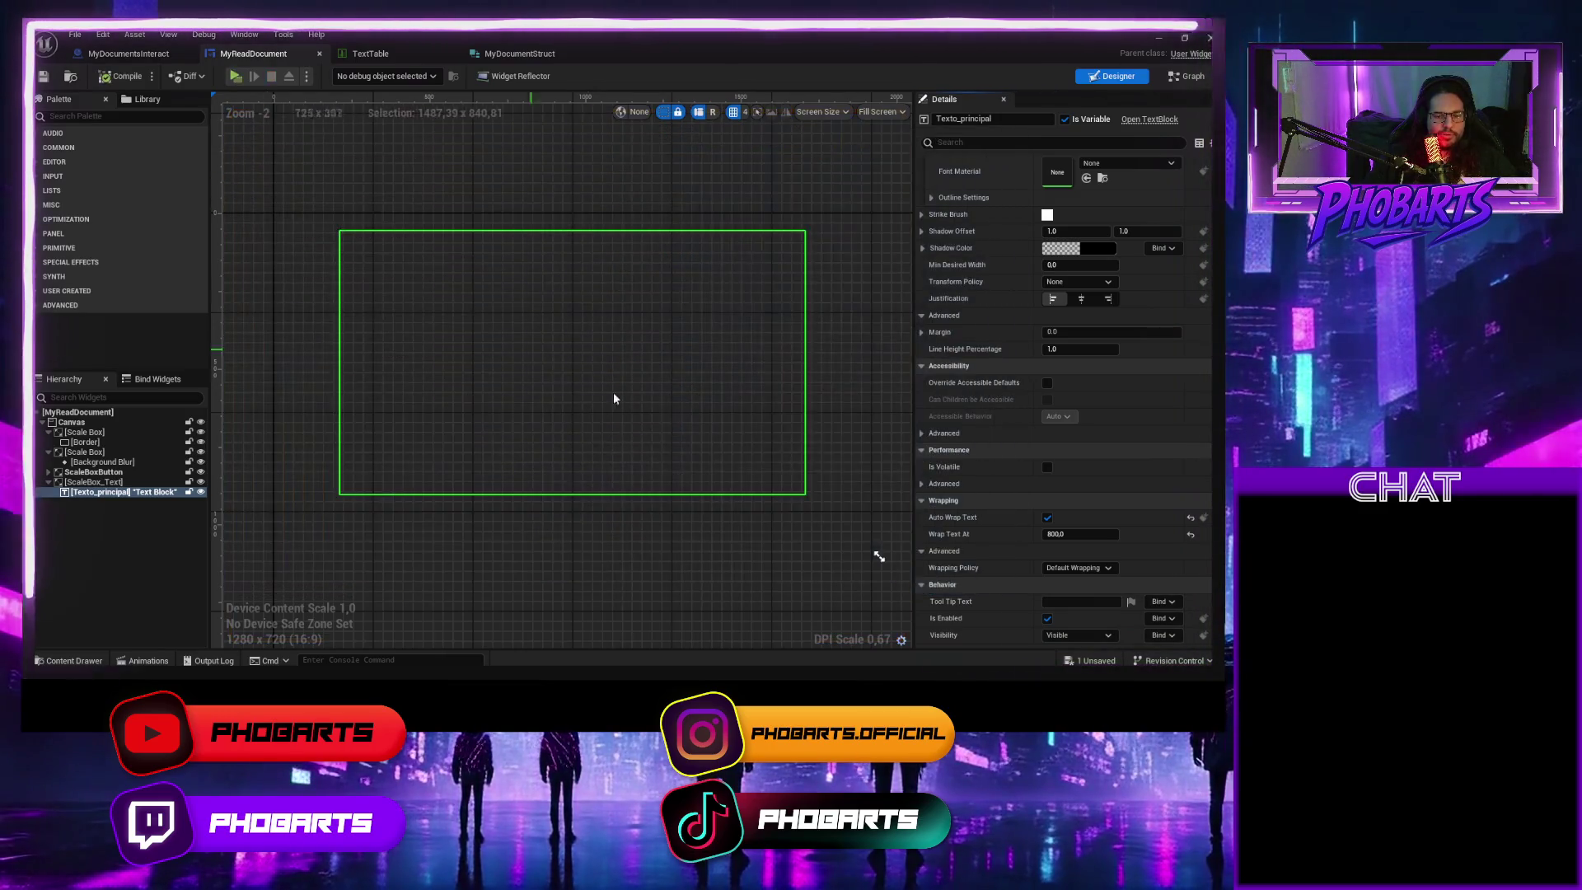
Set Wrap Text At to 5000, compile, and play-test the wrapping
left_click(1082, 535)
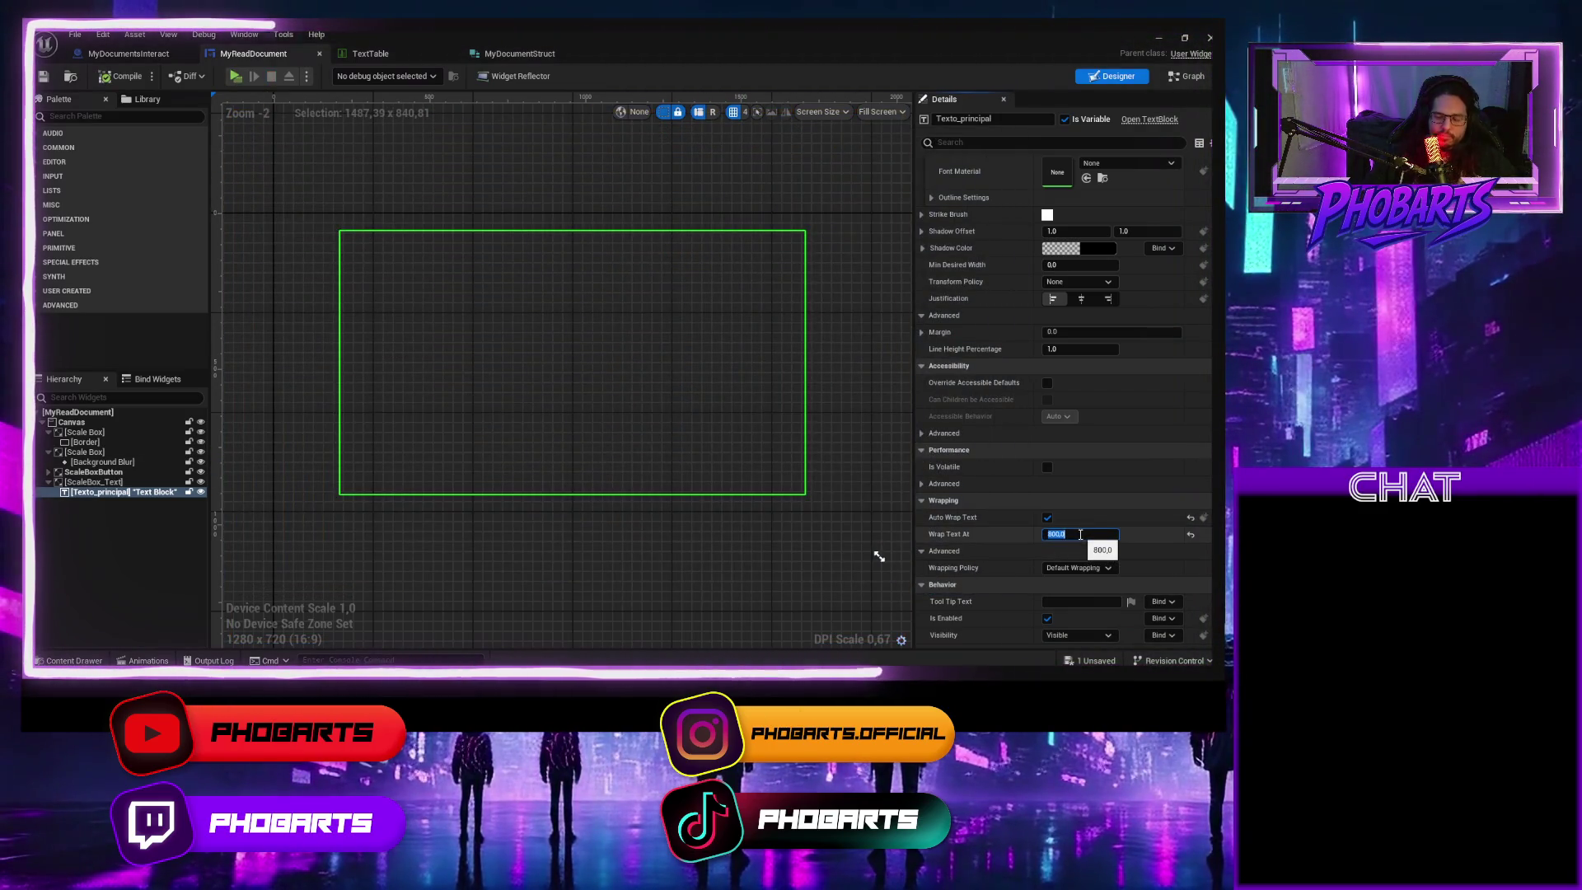
type("5")
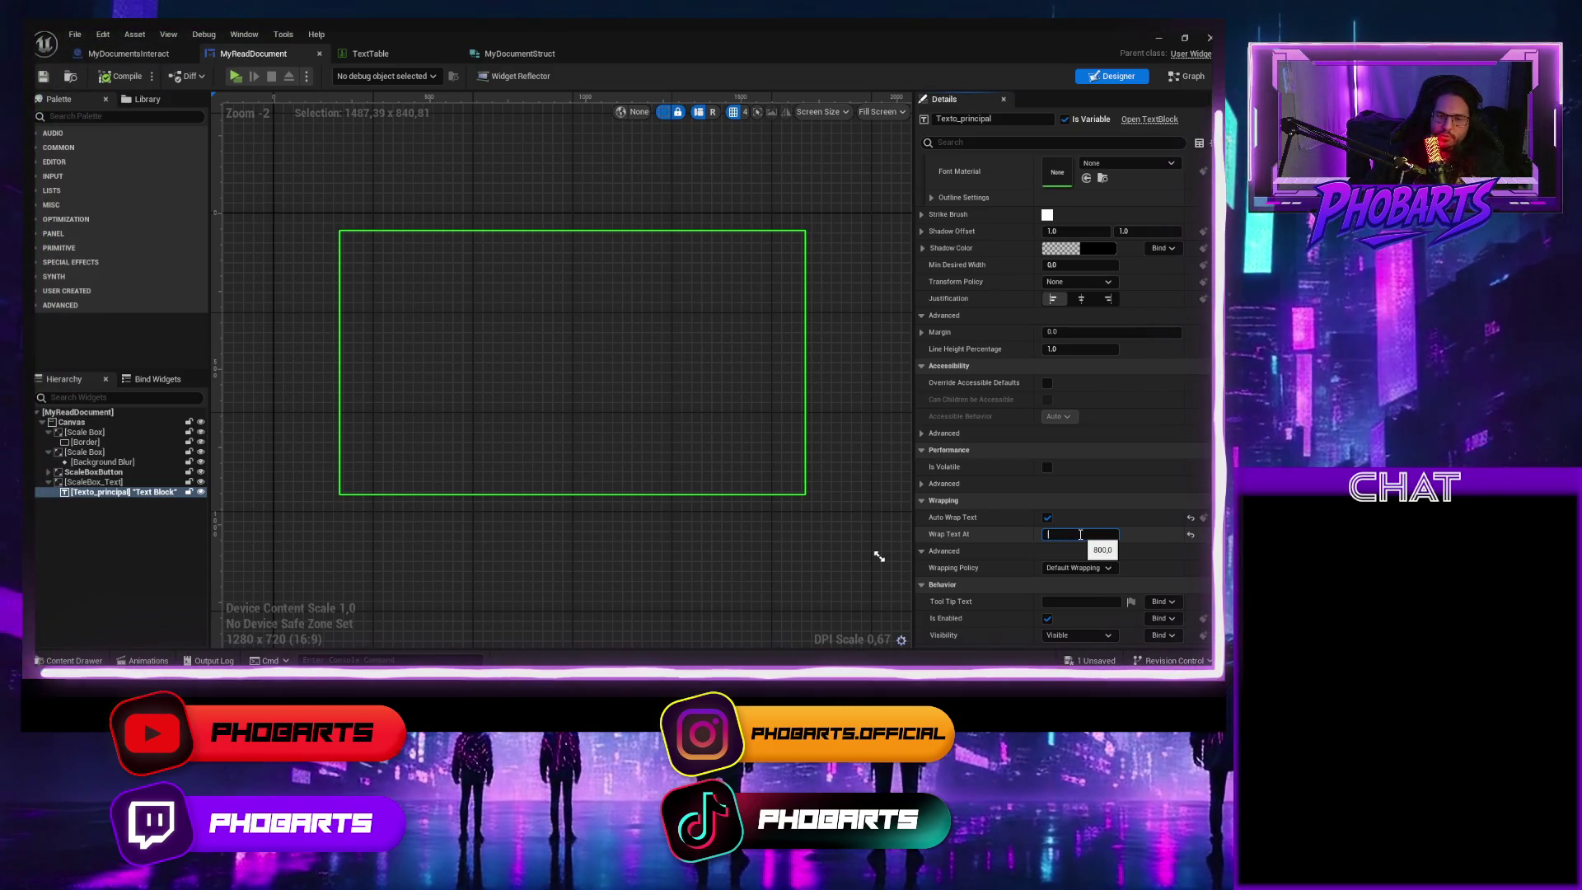
type("000")
key("Return")
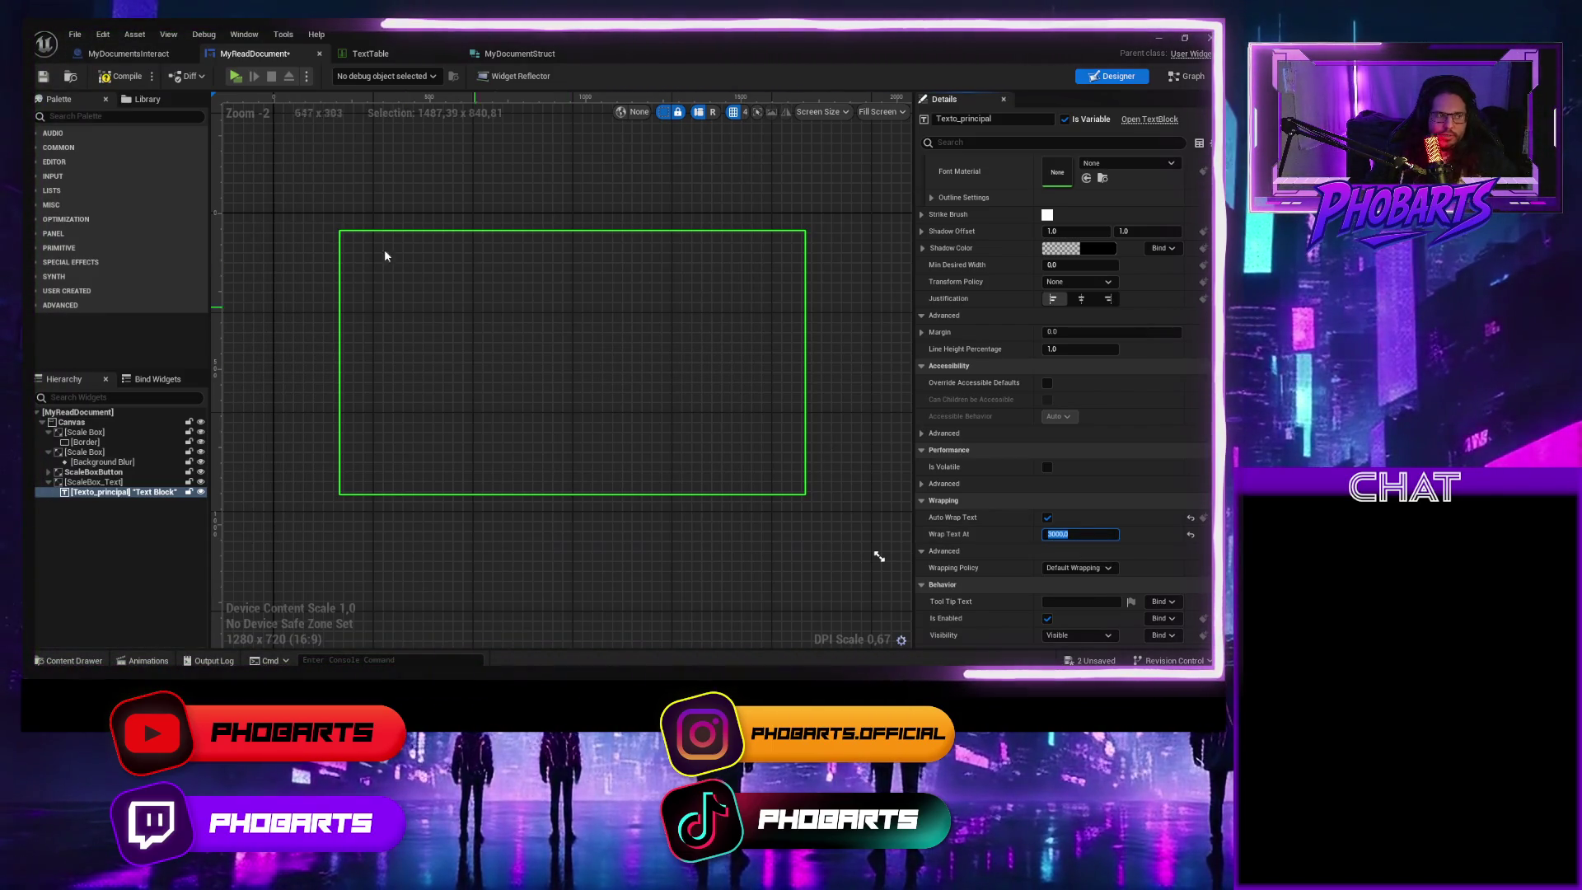
left_click(137, 80)
left_click(235, 76)
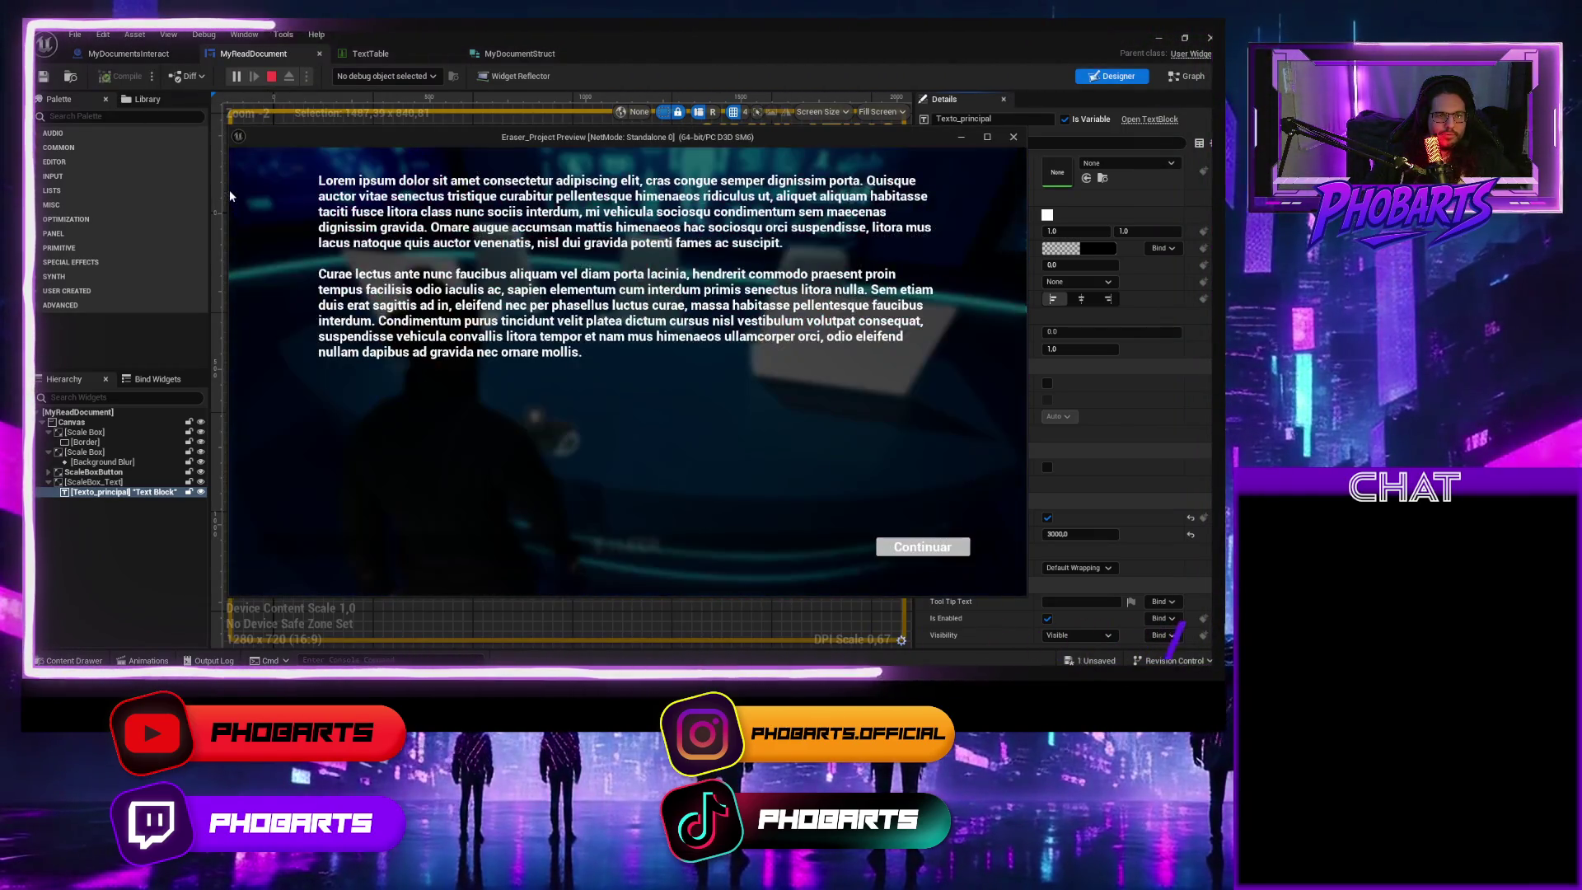
key("Escape")
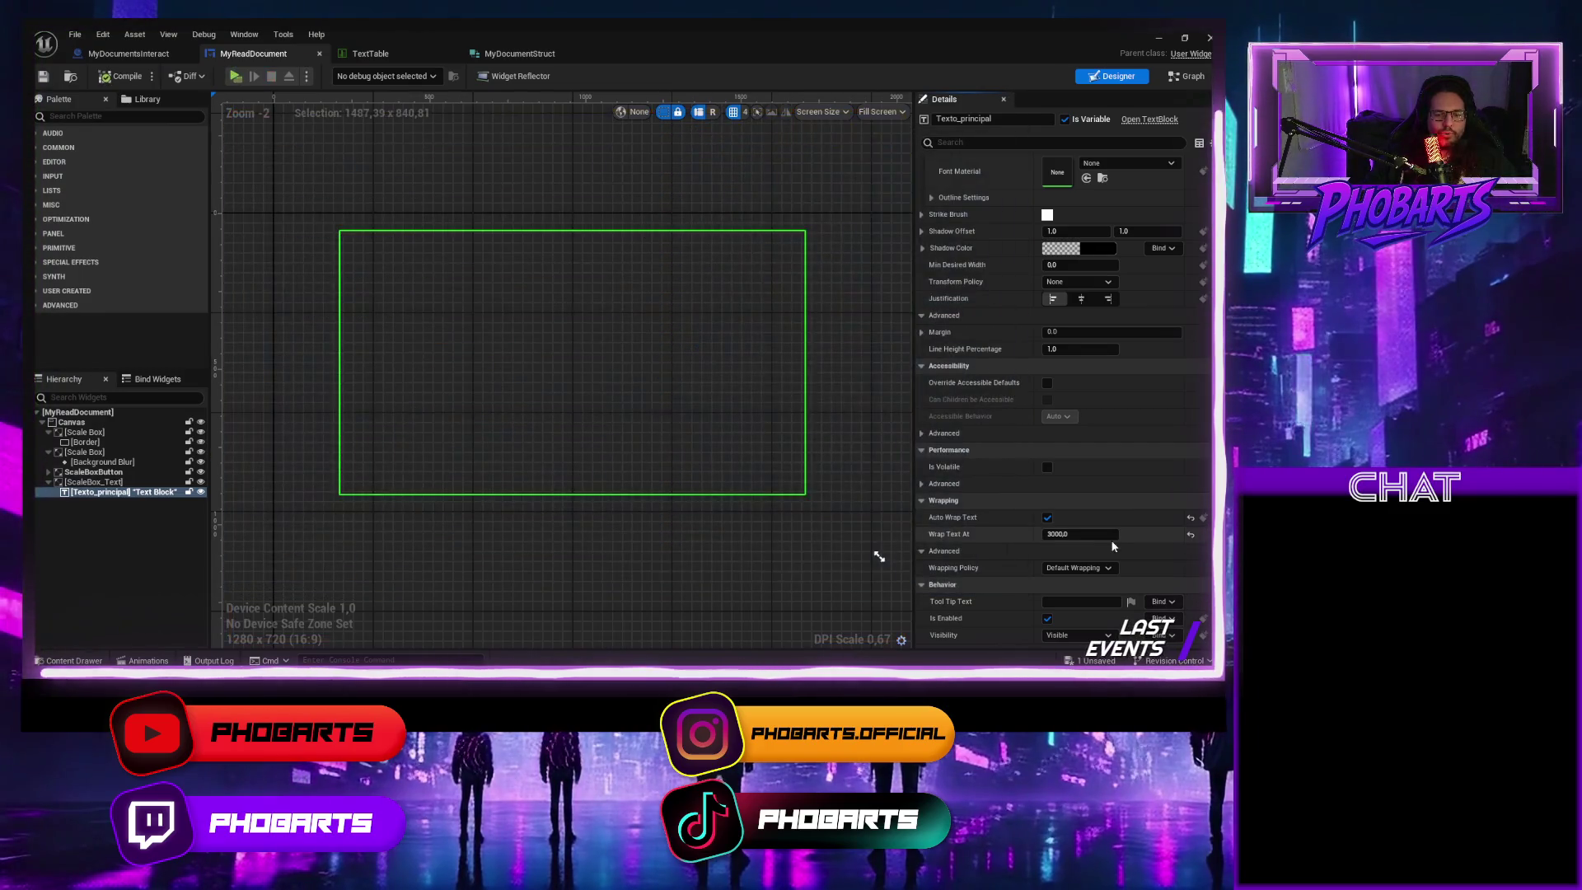
left_click(1088, 535)
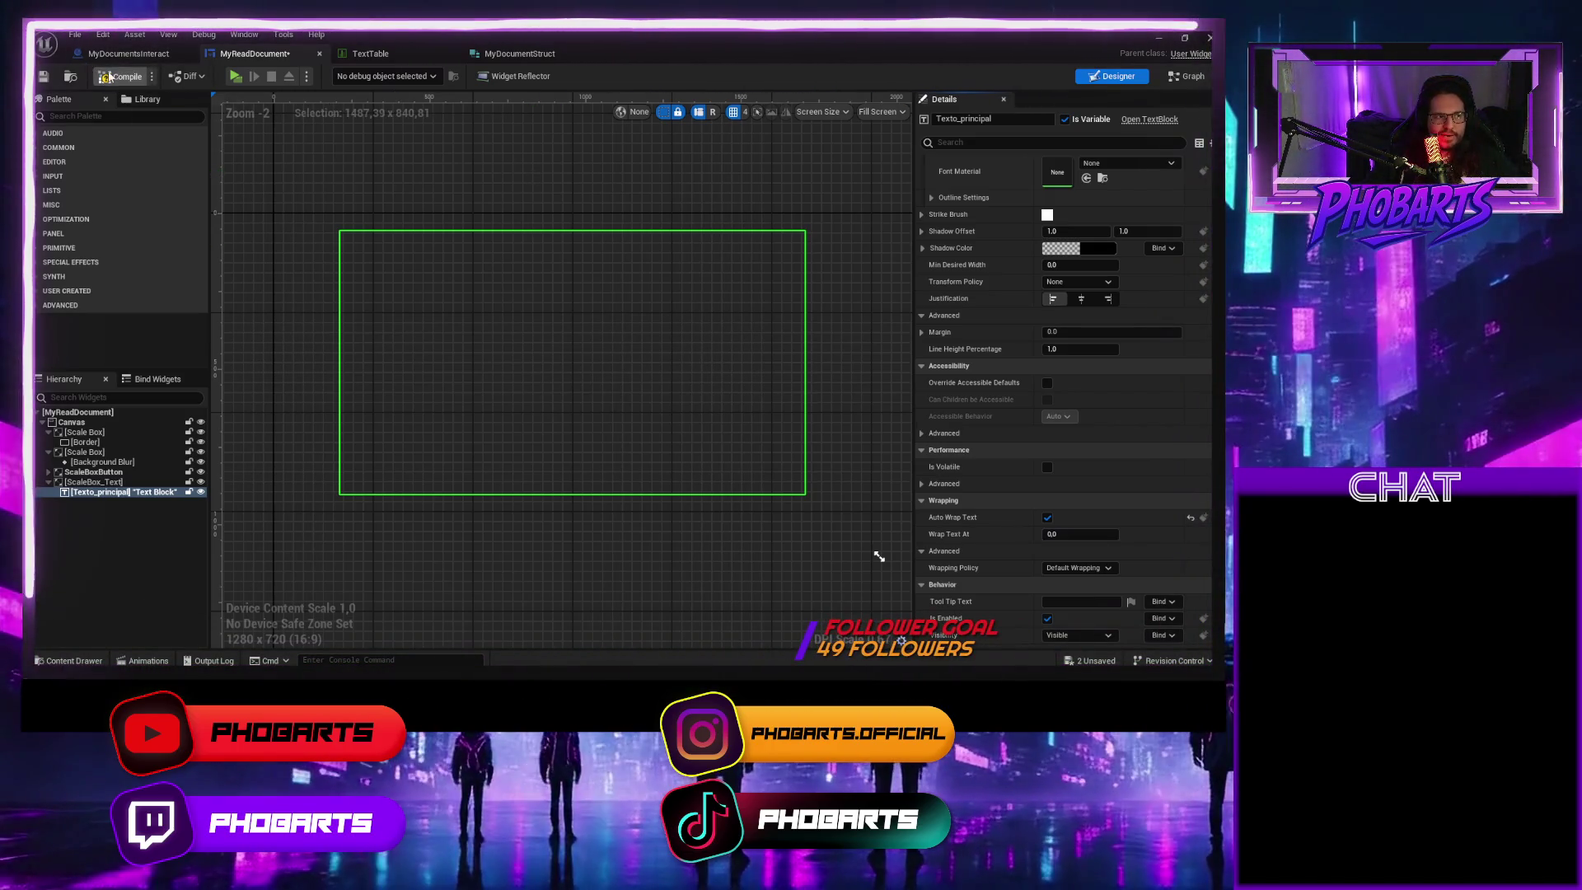
Play-test the level and read the tablet document
left_click(236, 75)
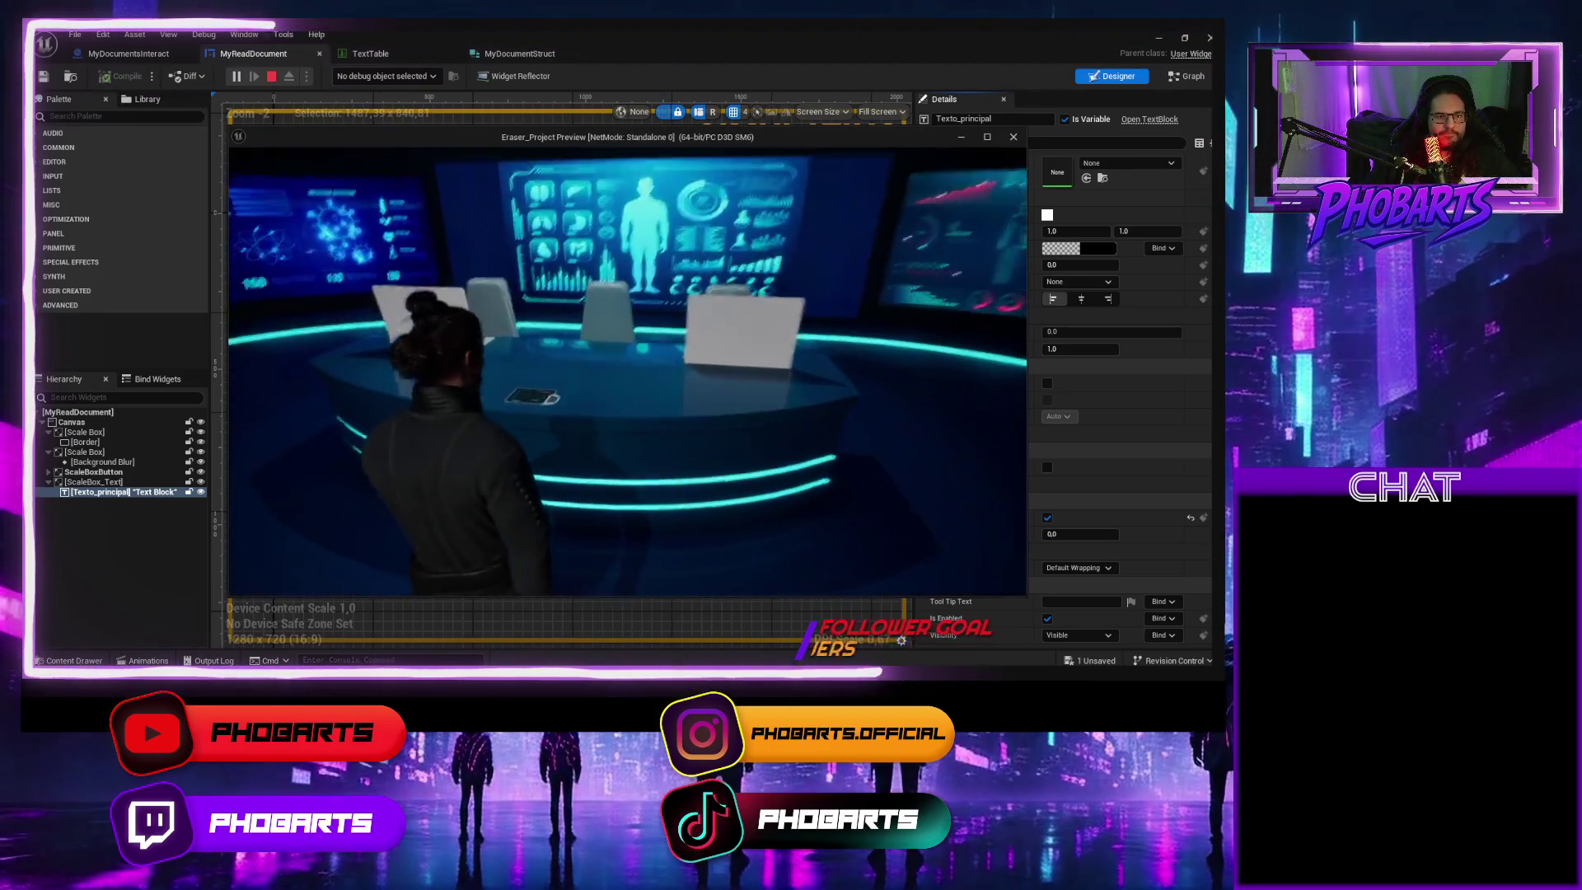
key("e")
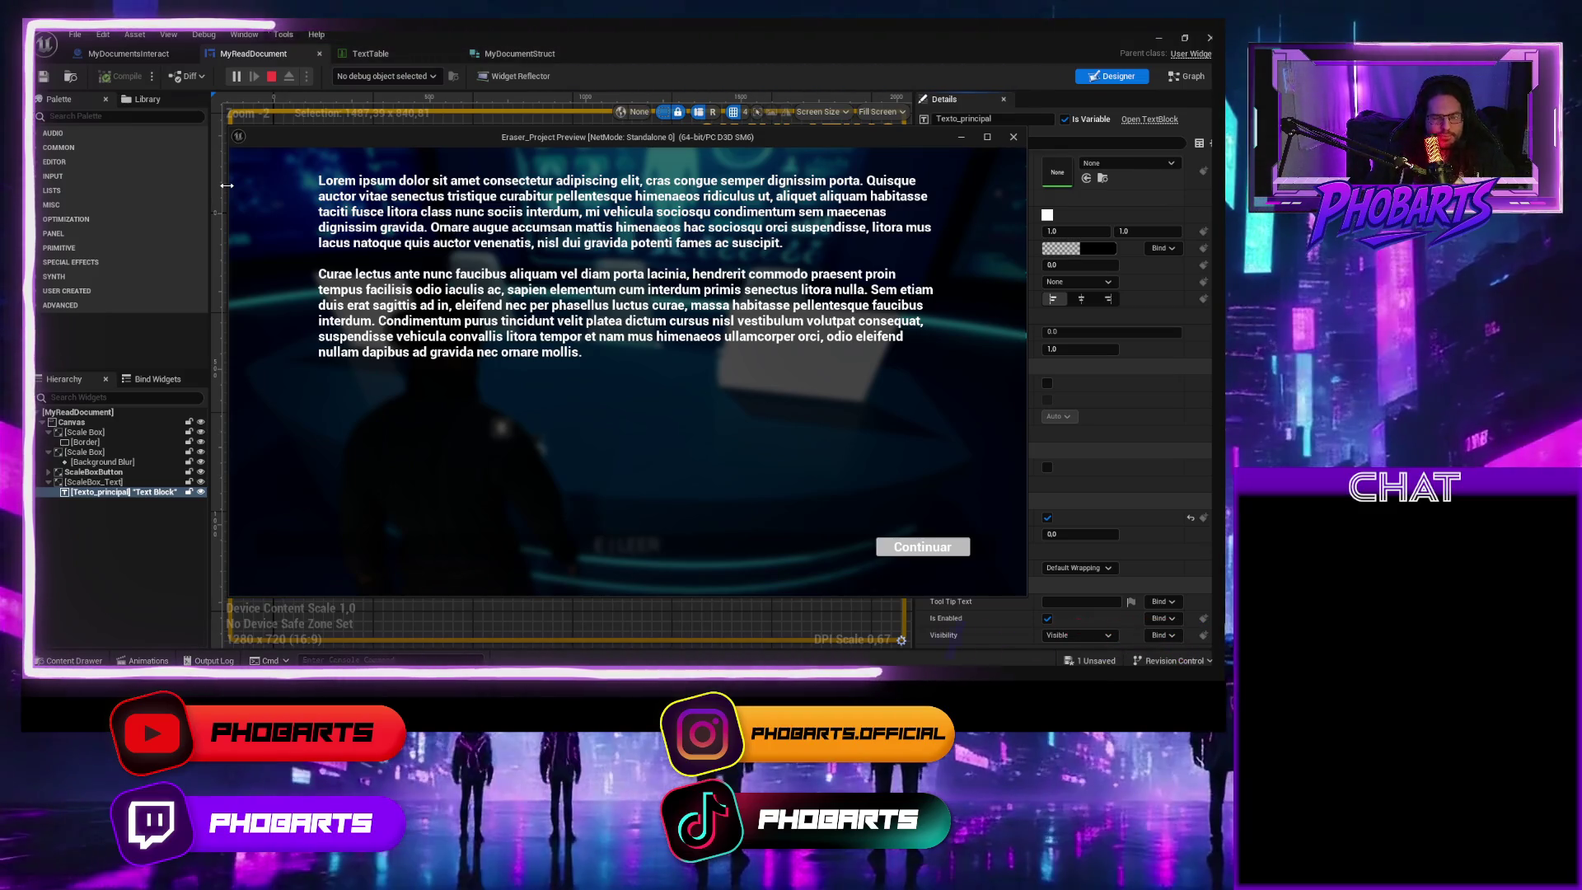
key("Escape")
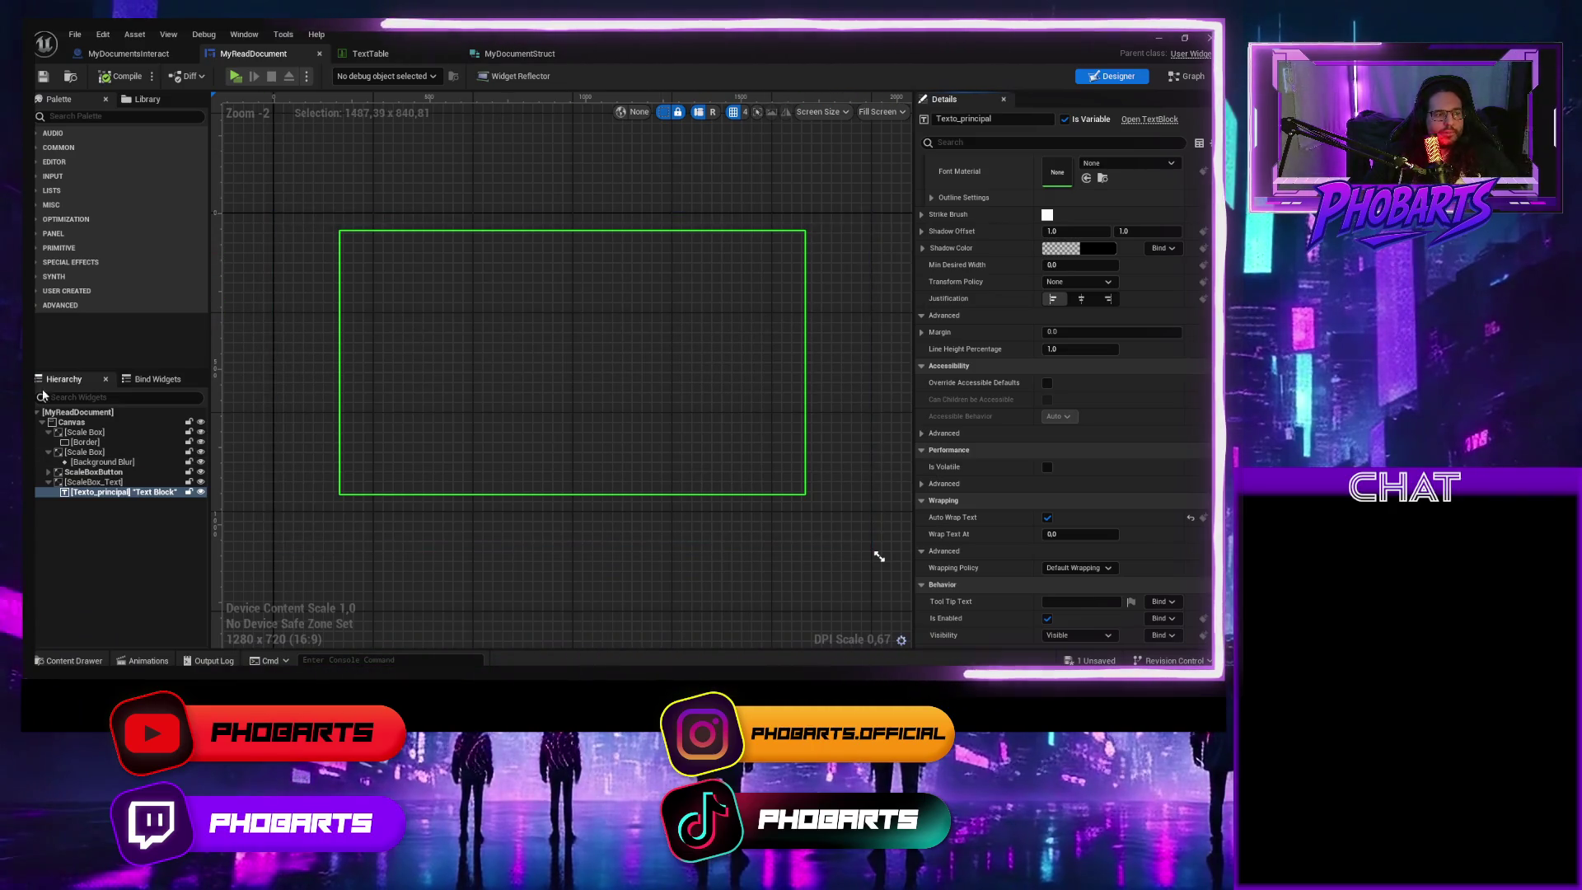
Center Texto_principal vertically in its ScaleBox_Text slot, then compile and play-test the tablet document
left_click(93, 483)
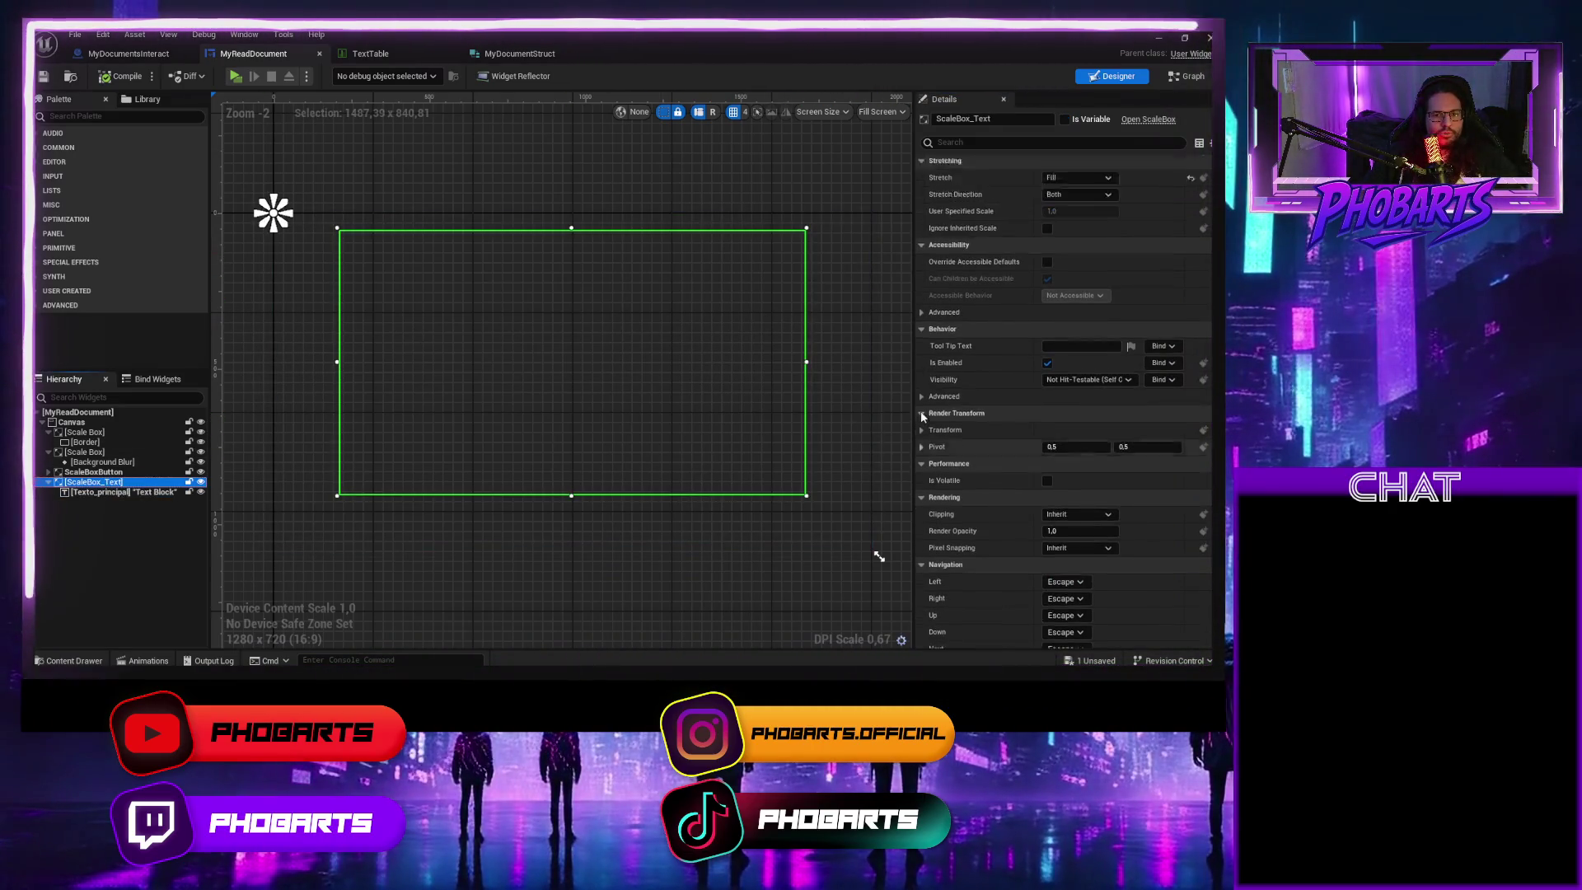
left_click(132, 492)
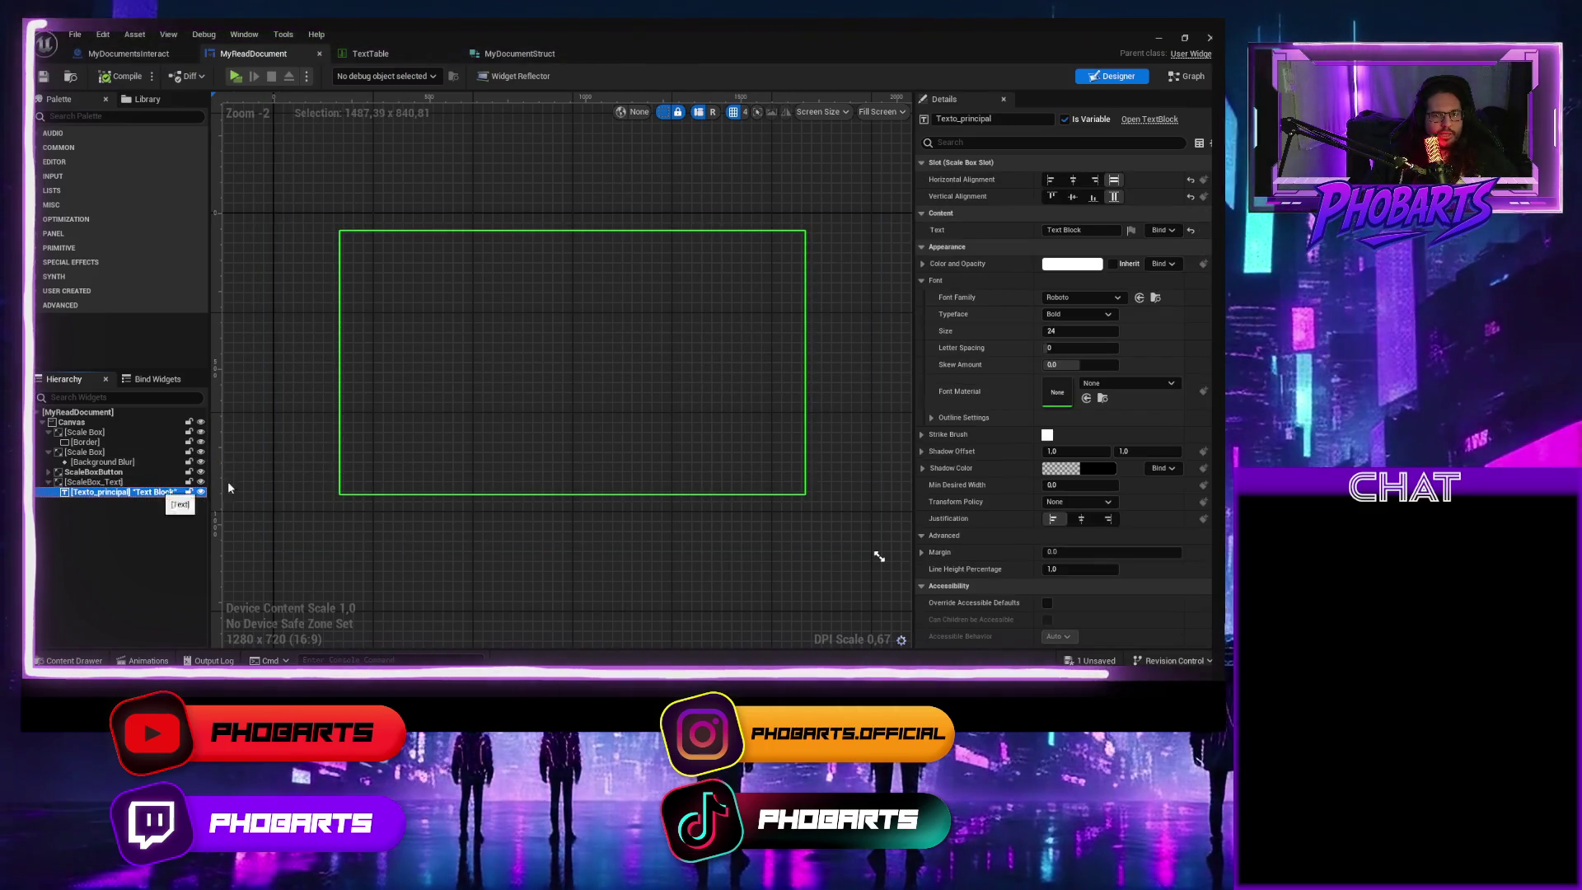
left_click(1073, 197)
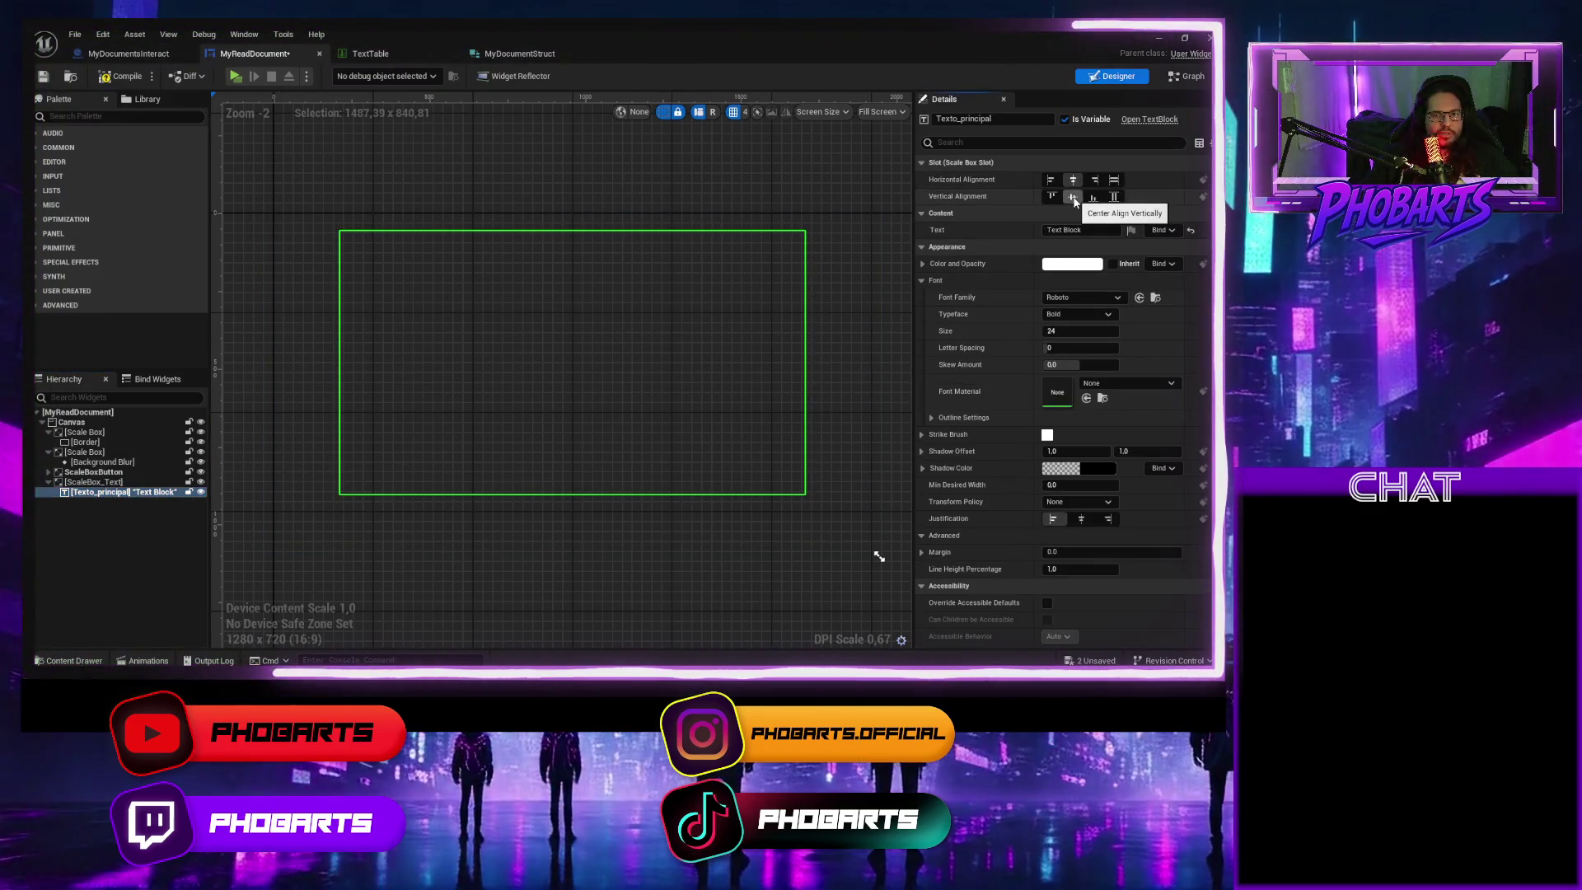
left_click(124, 77)
left_click(236, 76)
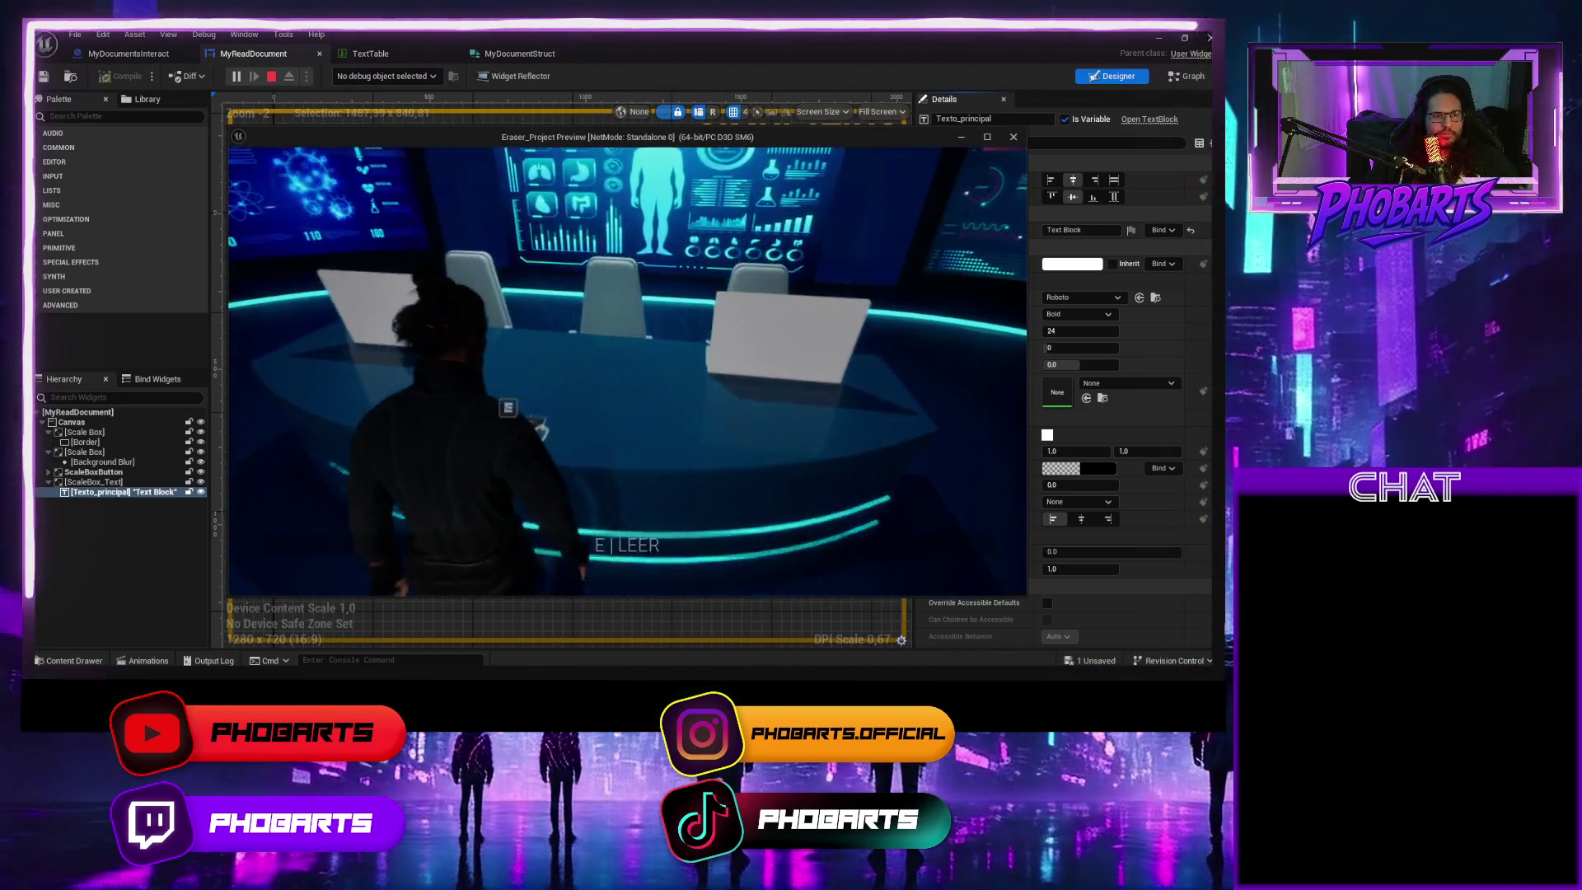
key("e")
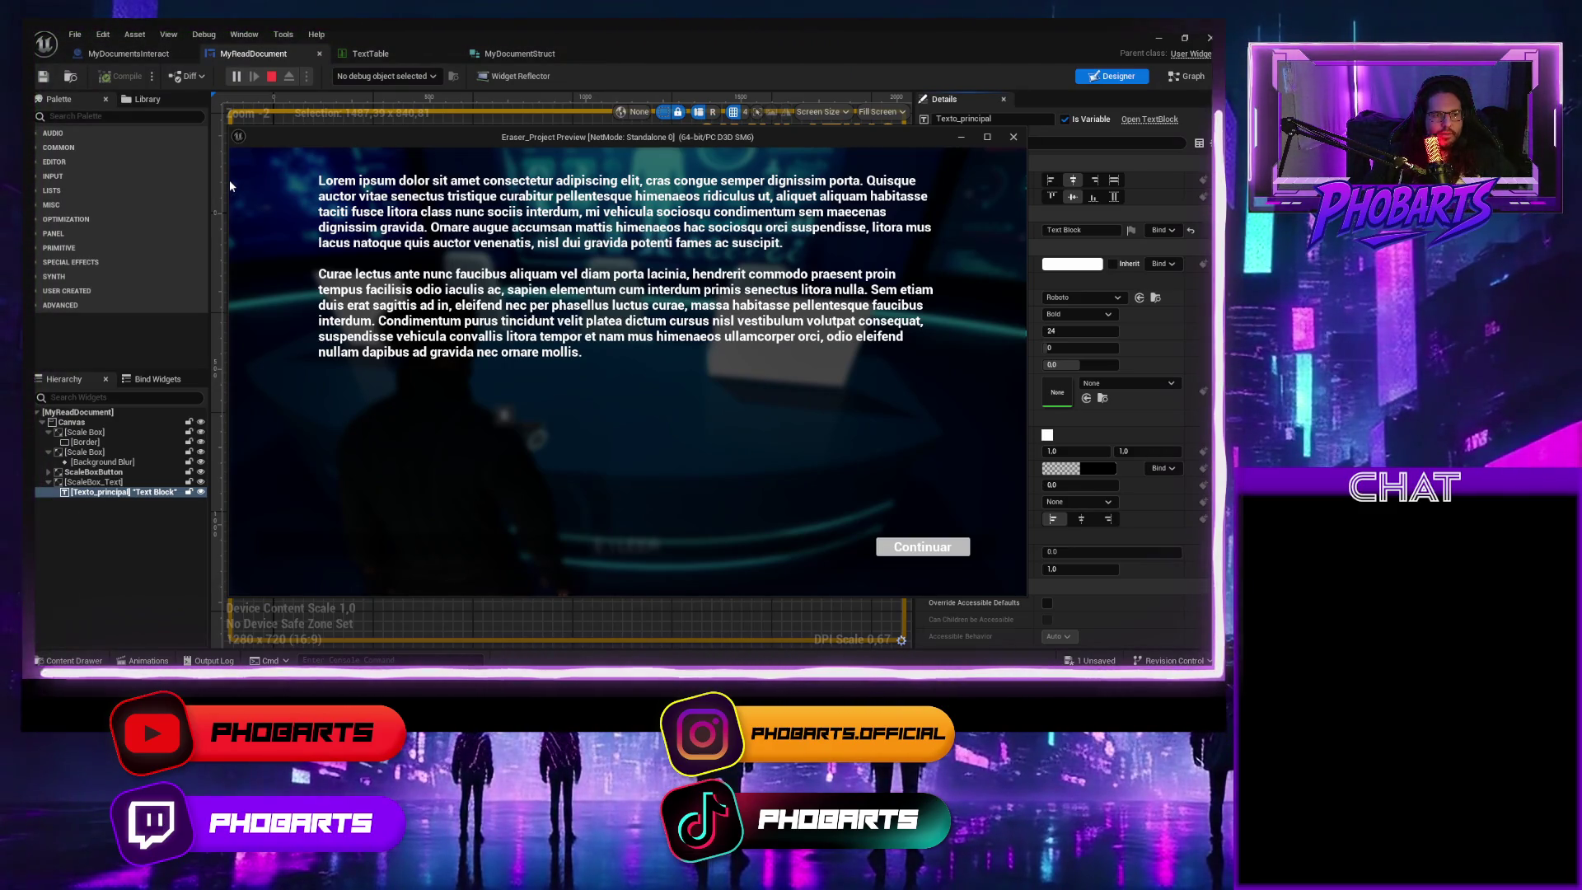
key("Escape")
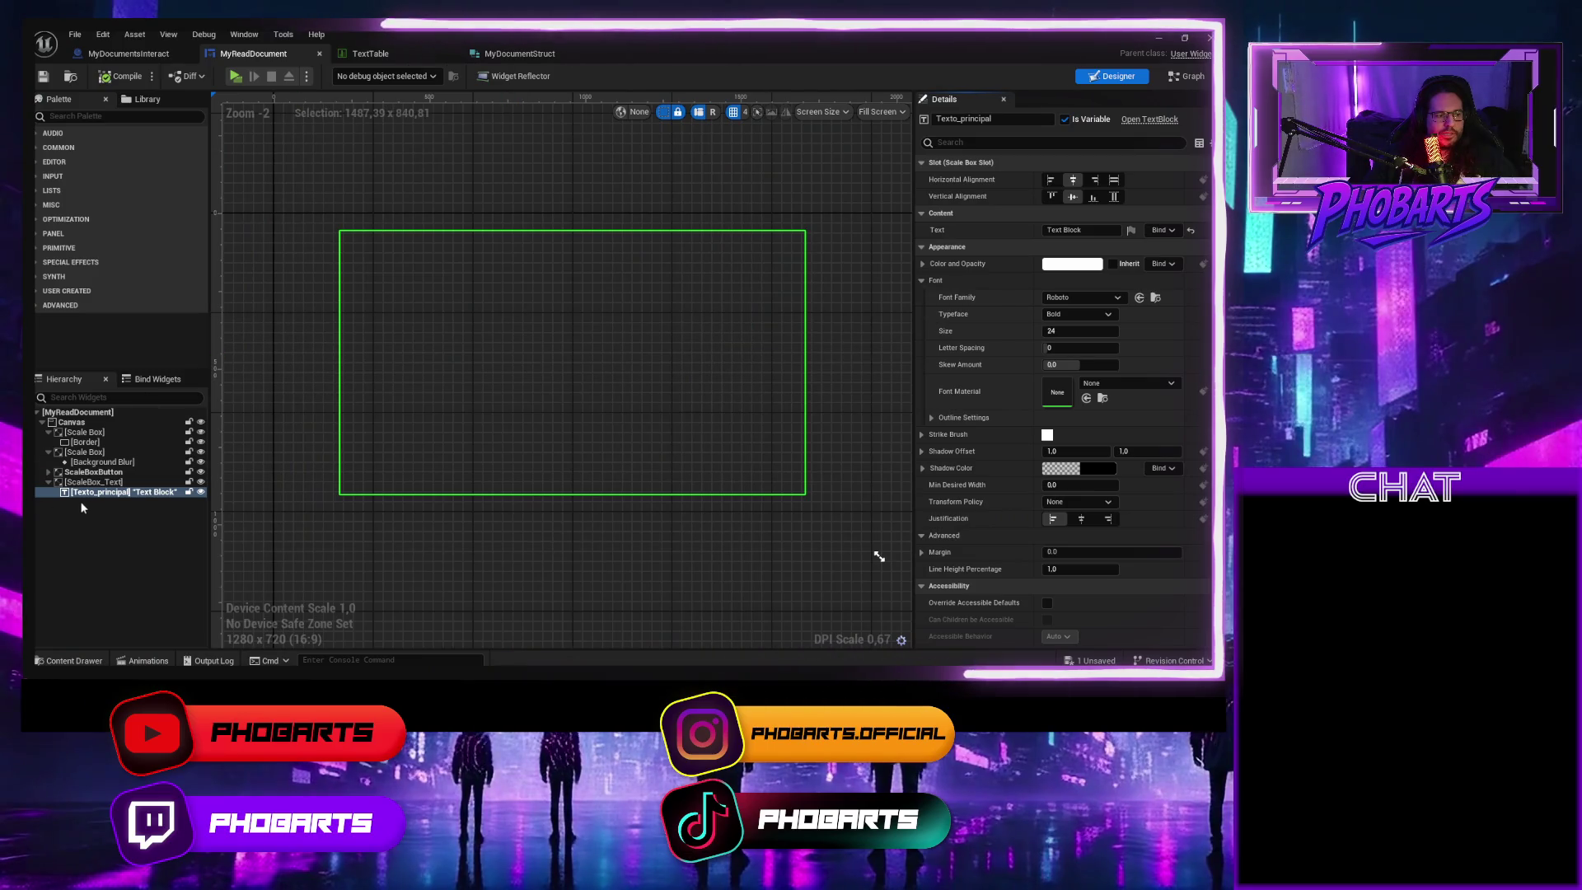
left_click(105, 493)
left_click(105, 482)
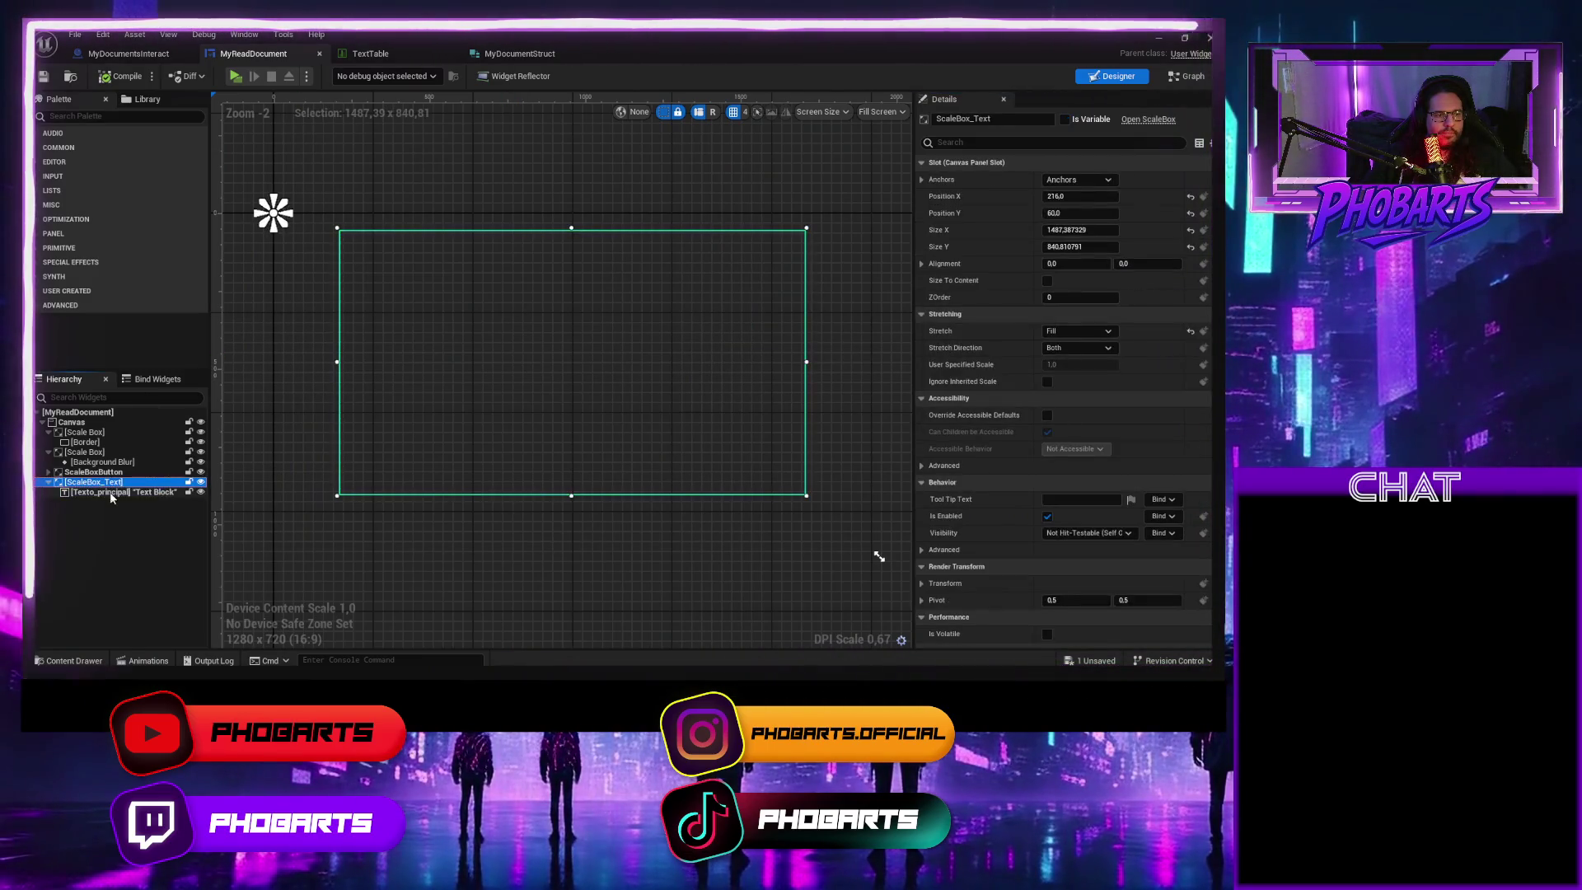
Set the root Canvas Render Opacity to 1, then reselect the Texto_principal text block
left_click(120, 489)
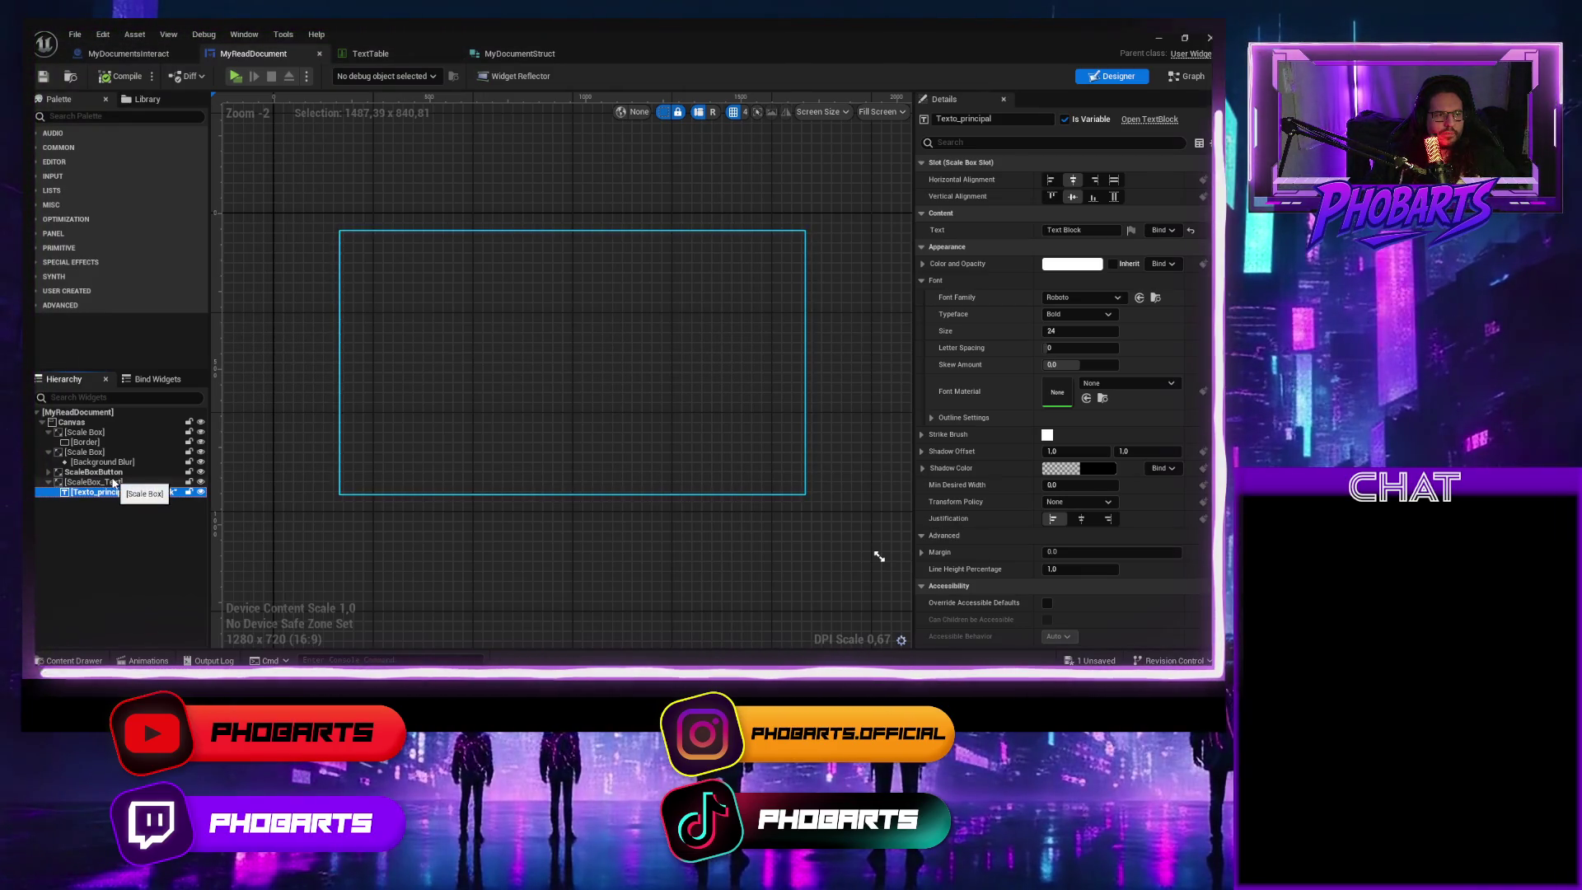
left_click(108, 482)
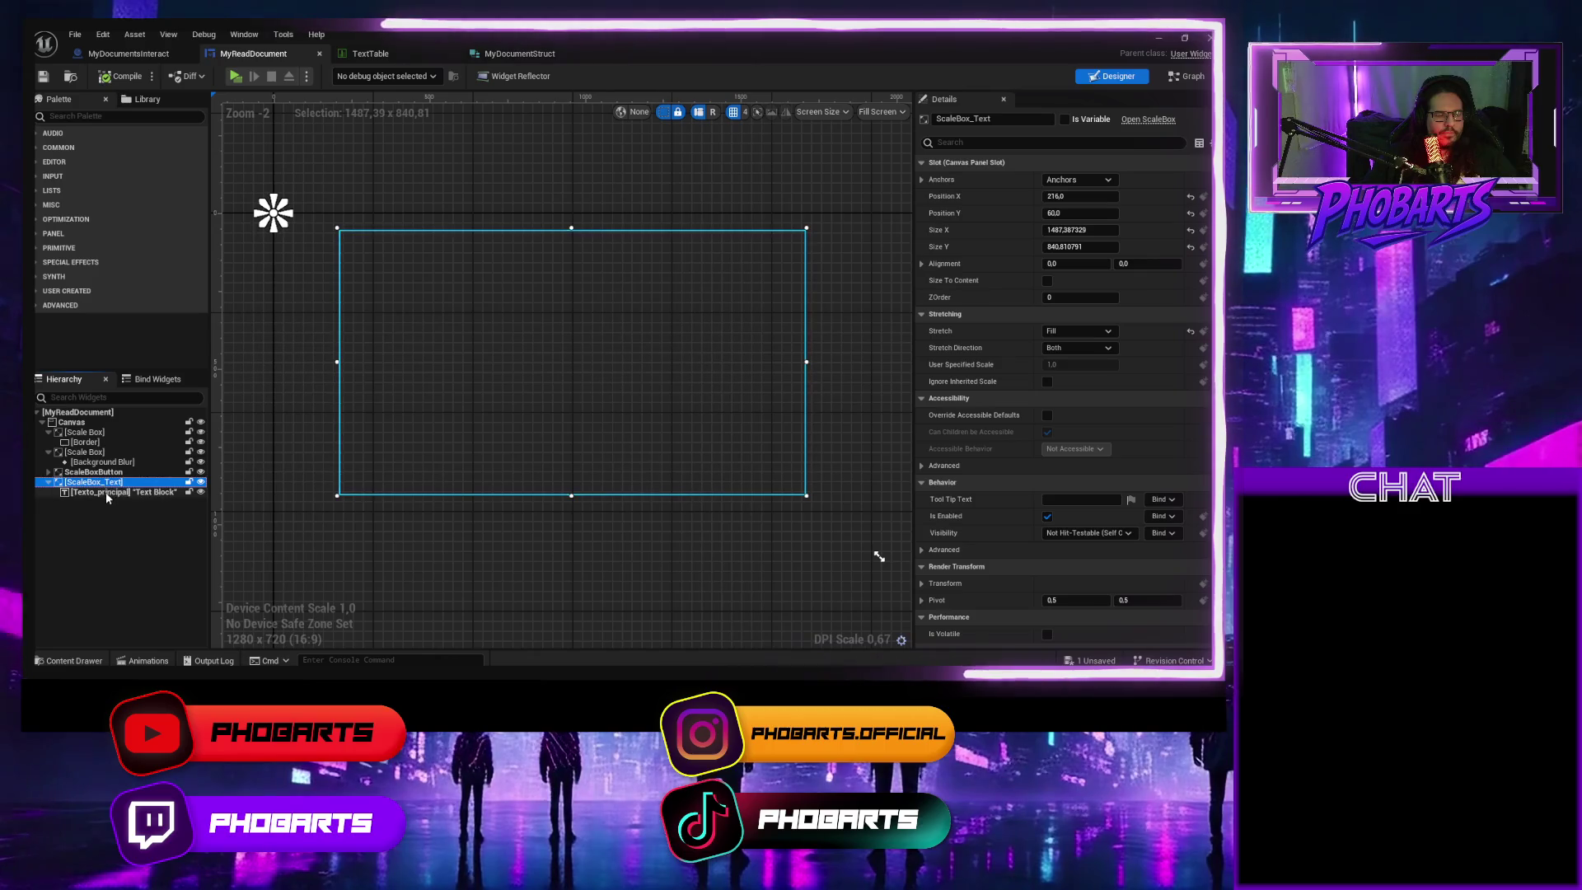
left_click(108, 492)
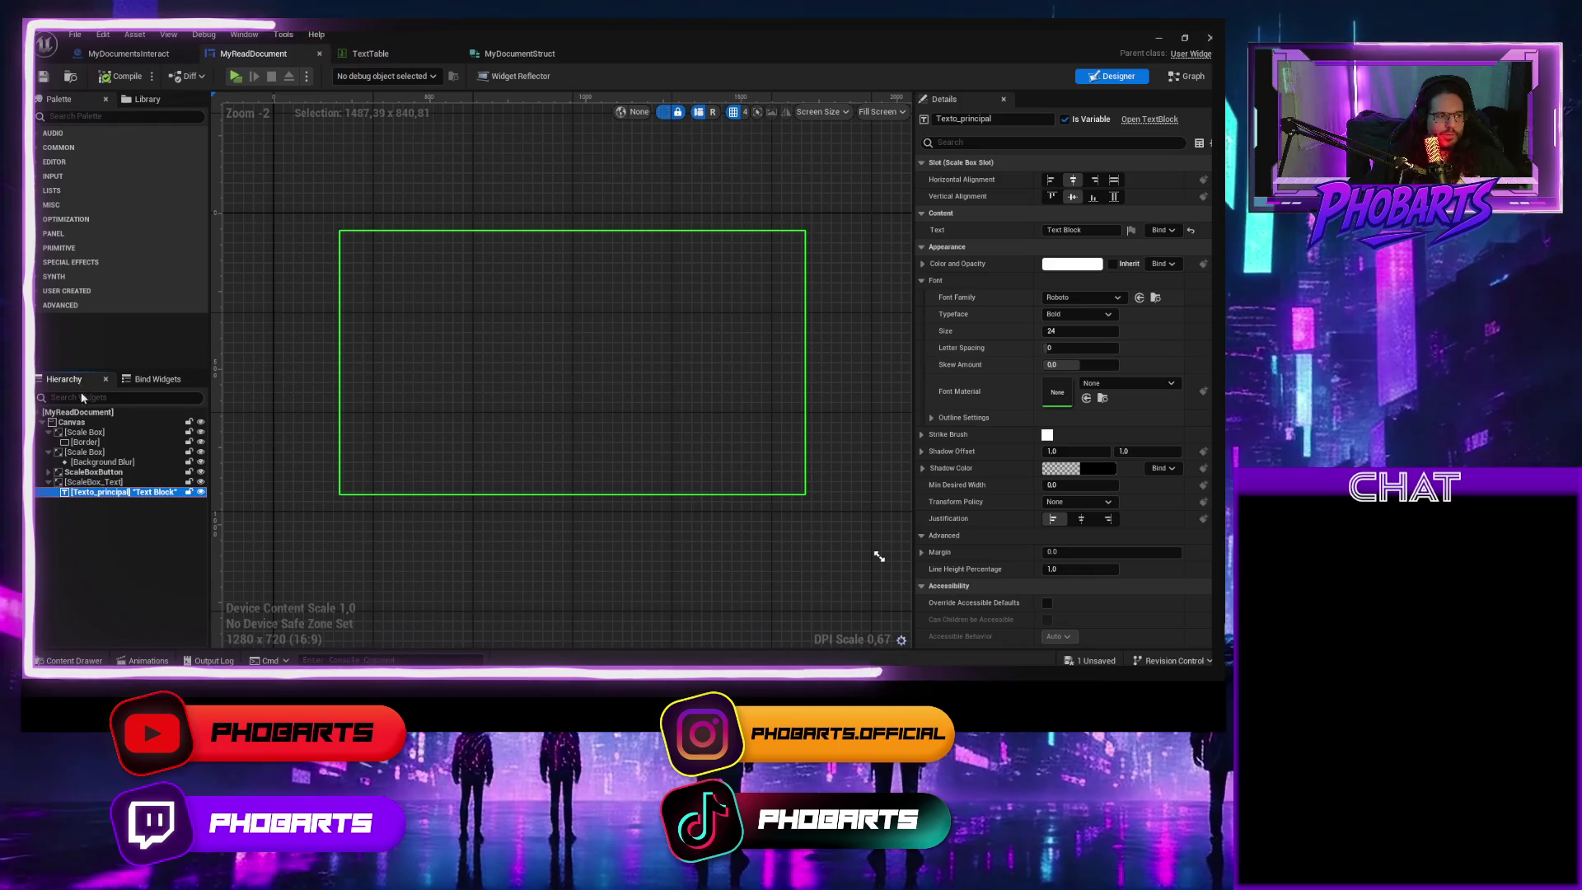
left_click(842, 419)
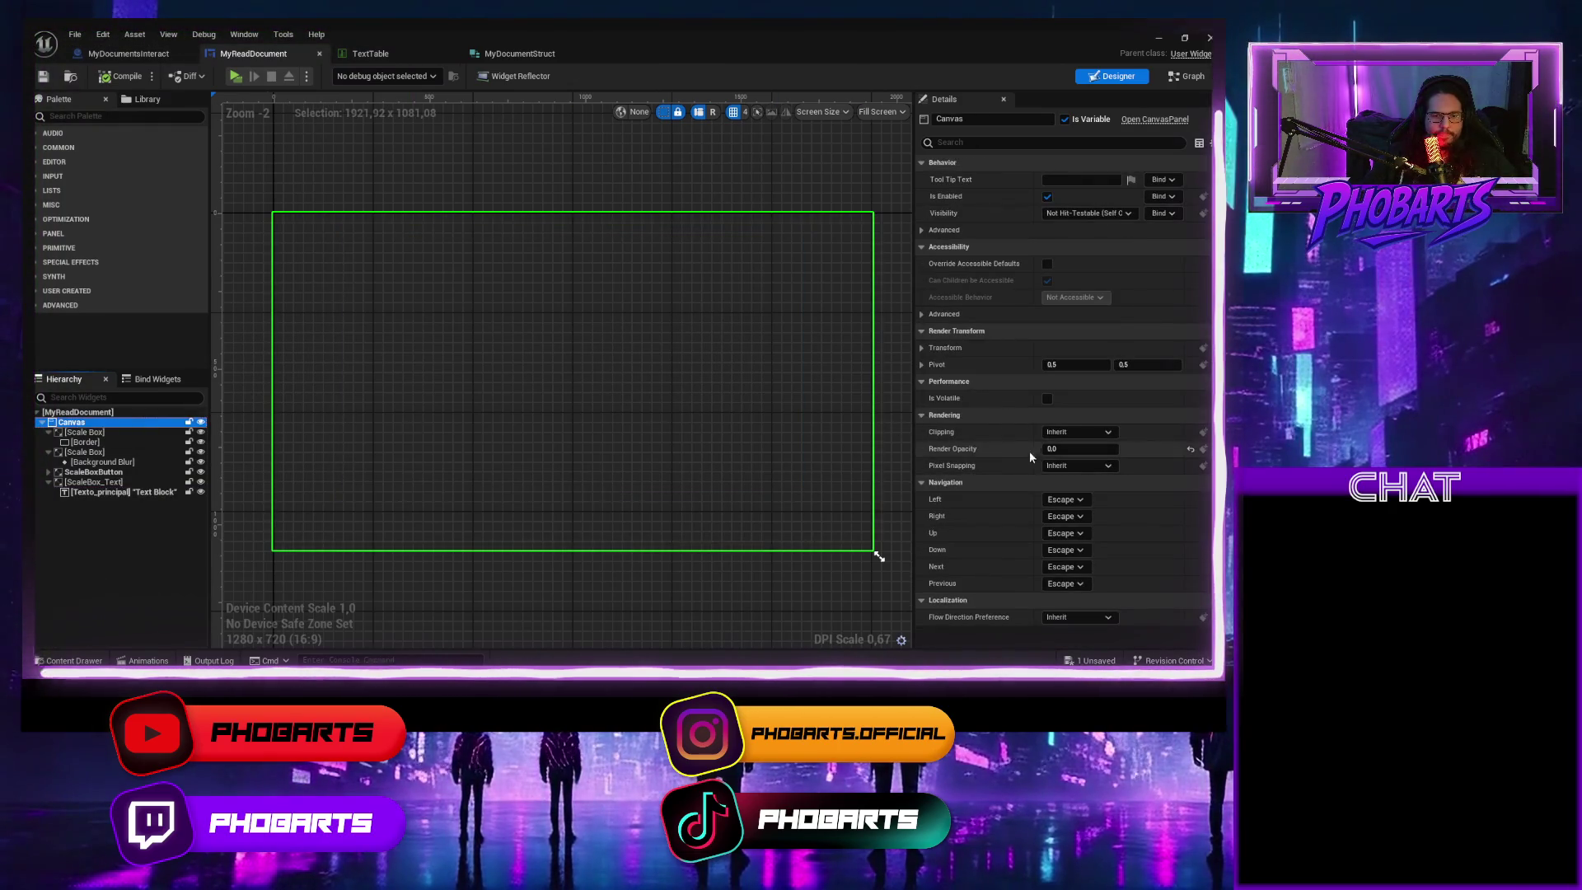
left_click(1056, 449)
type("1")
key("Return")
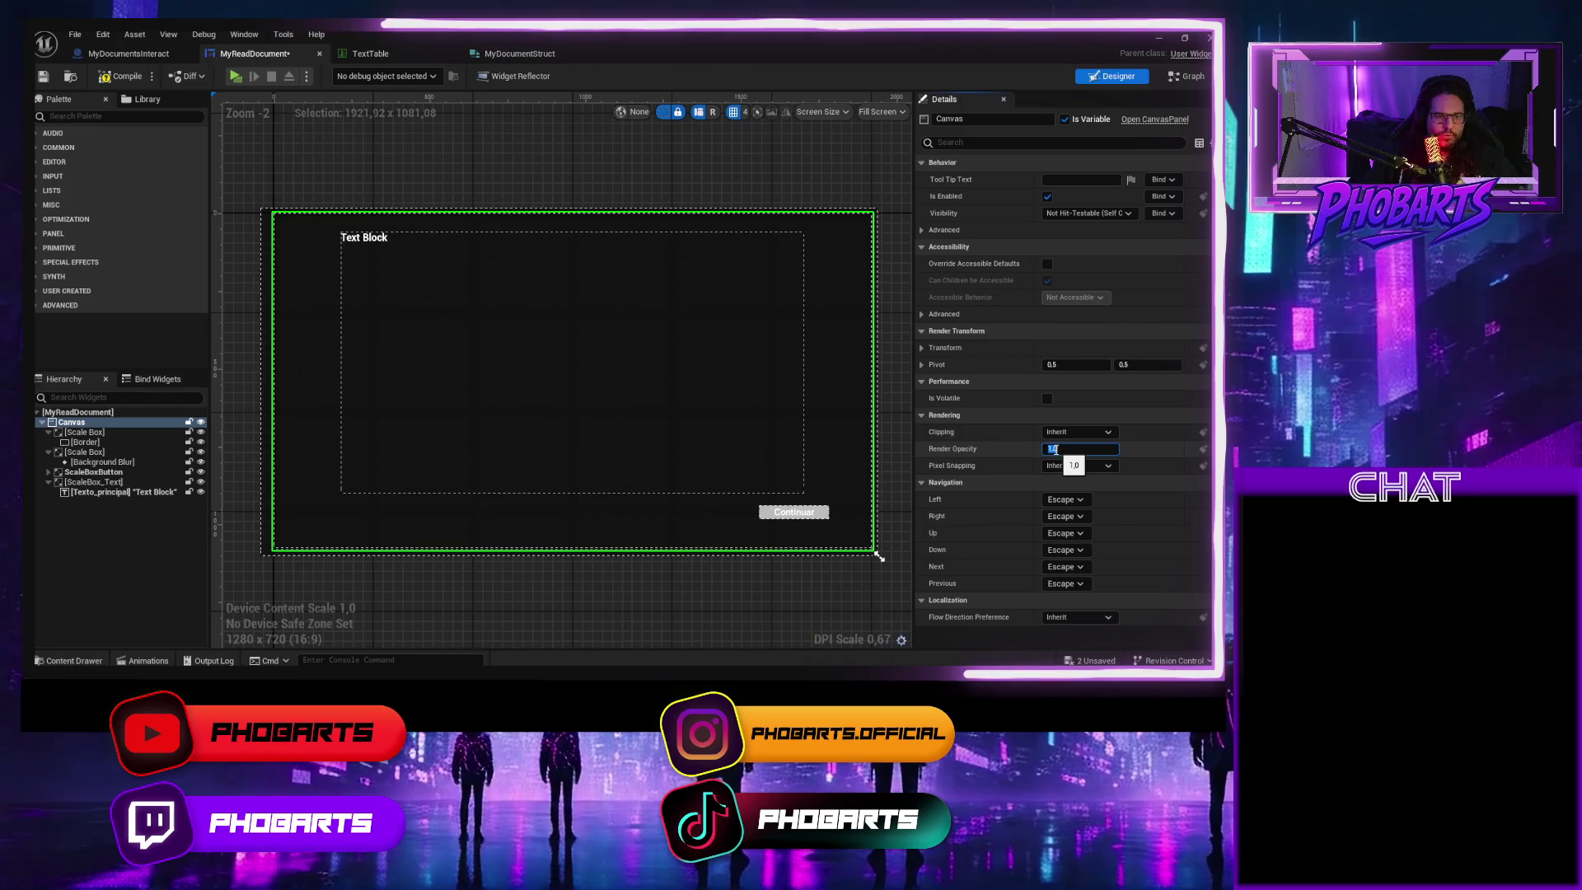
left_click(113, 491)
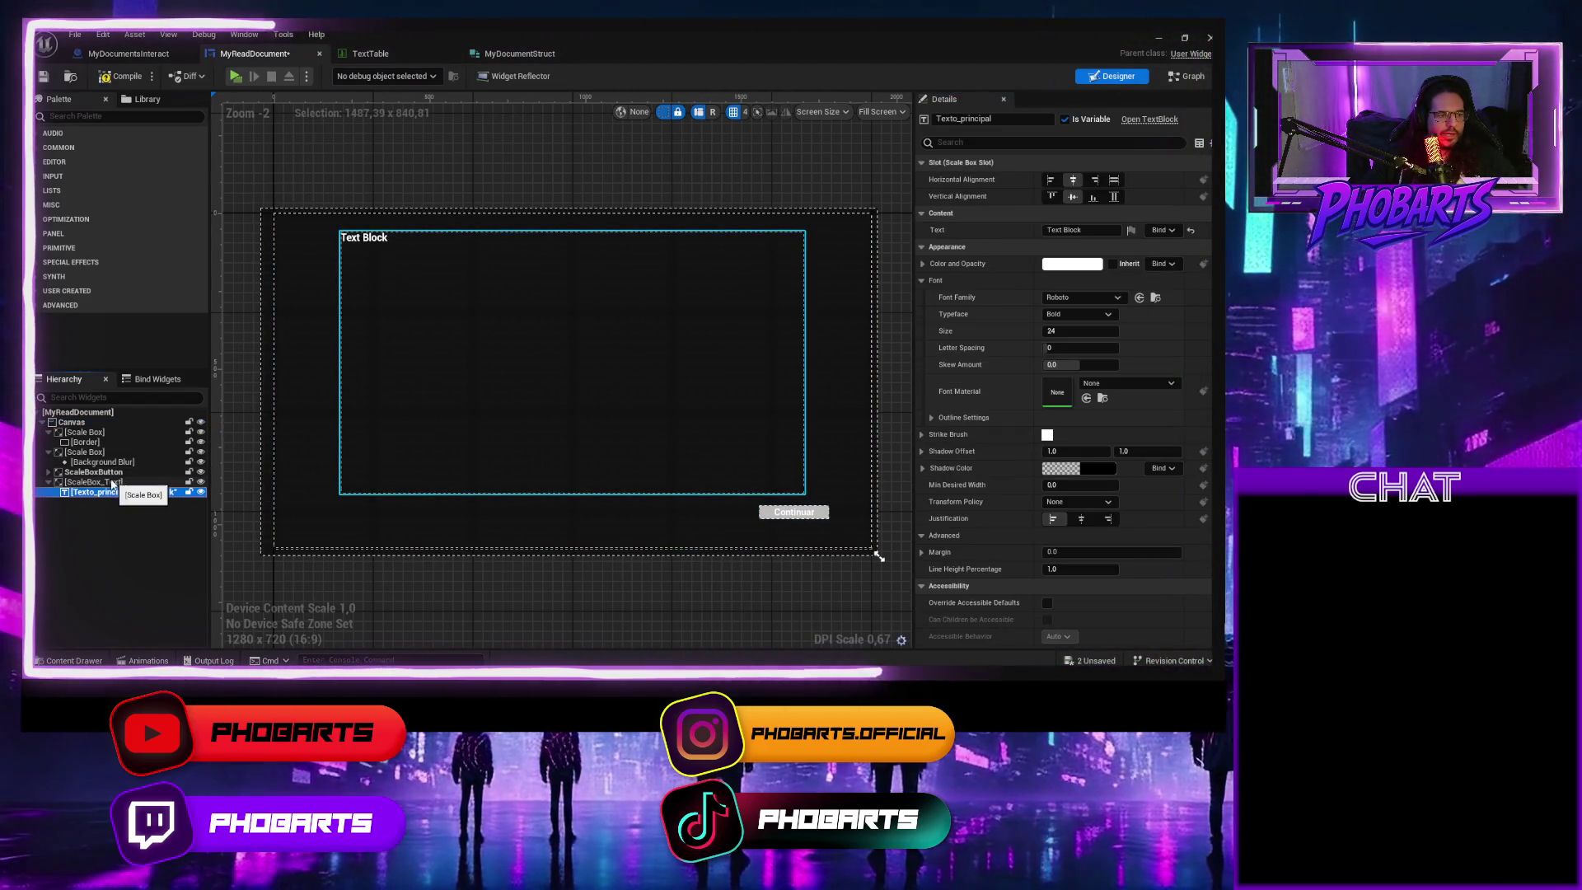
left_click(113, 482)
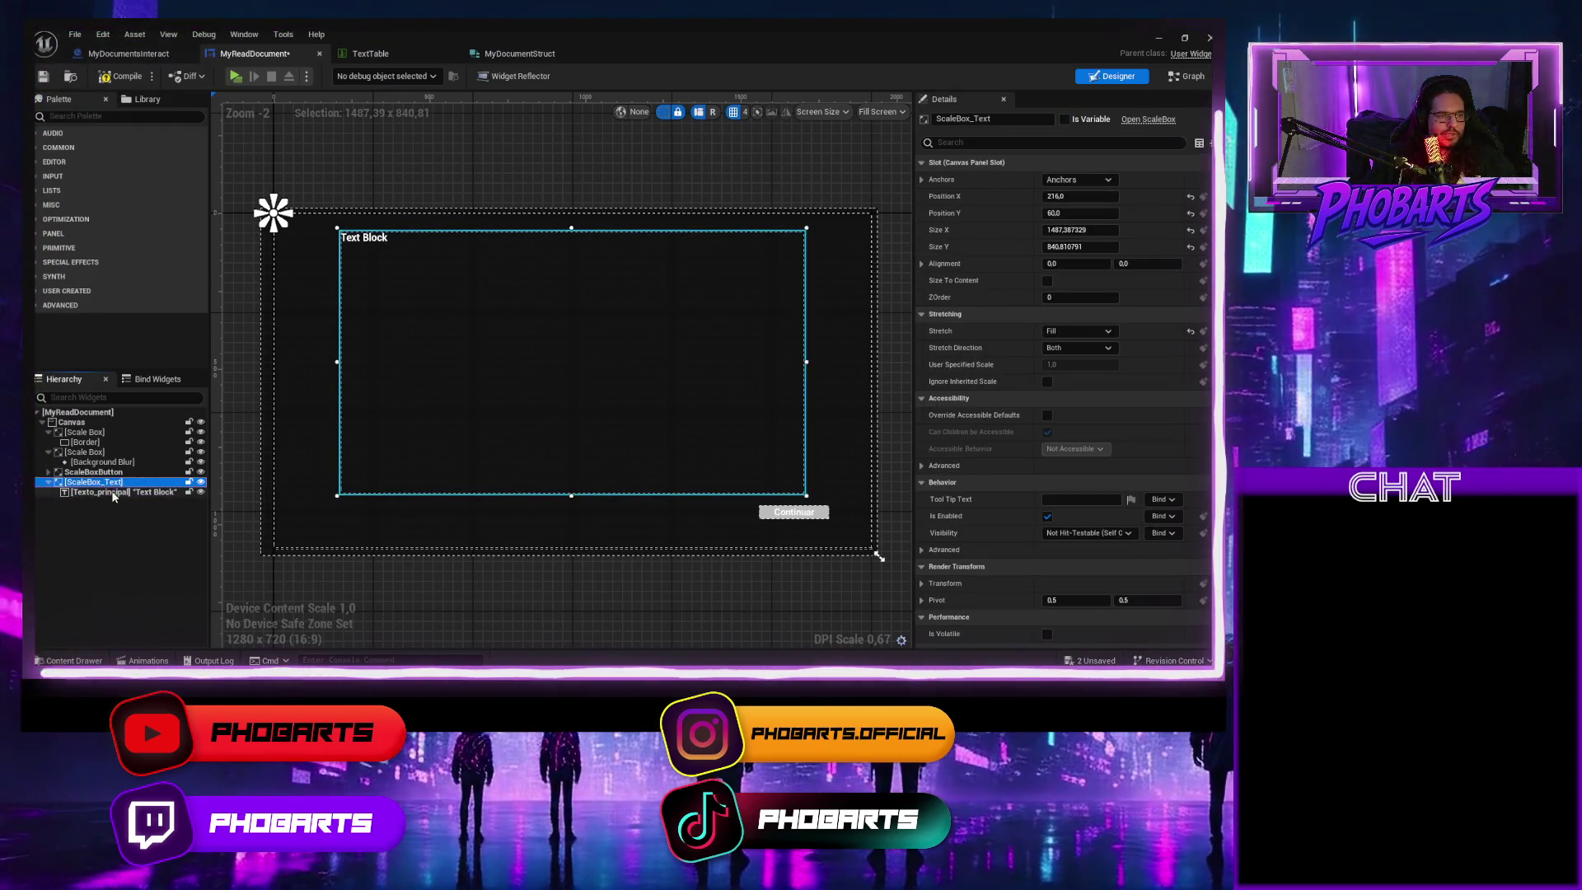
left_click(113, 492)
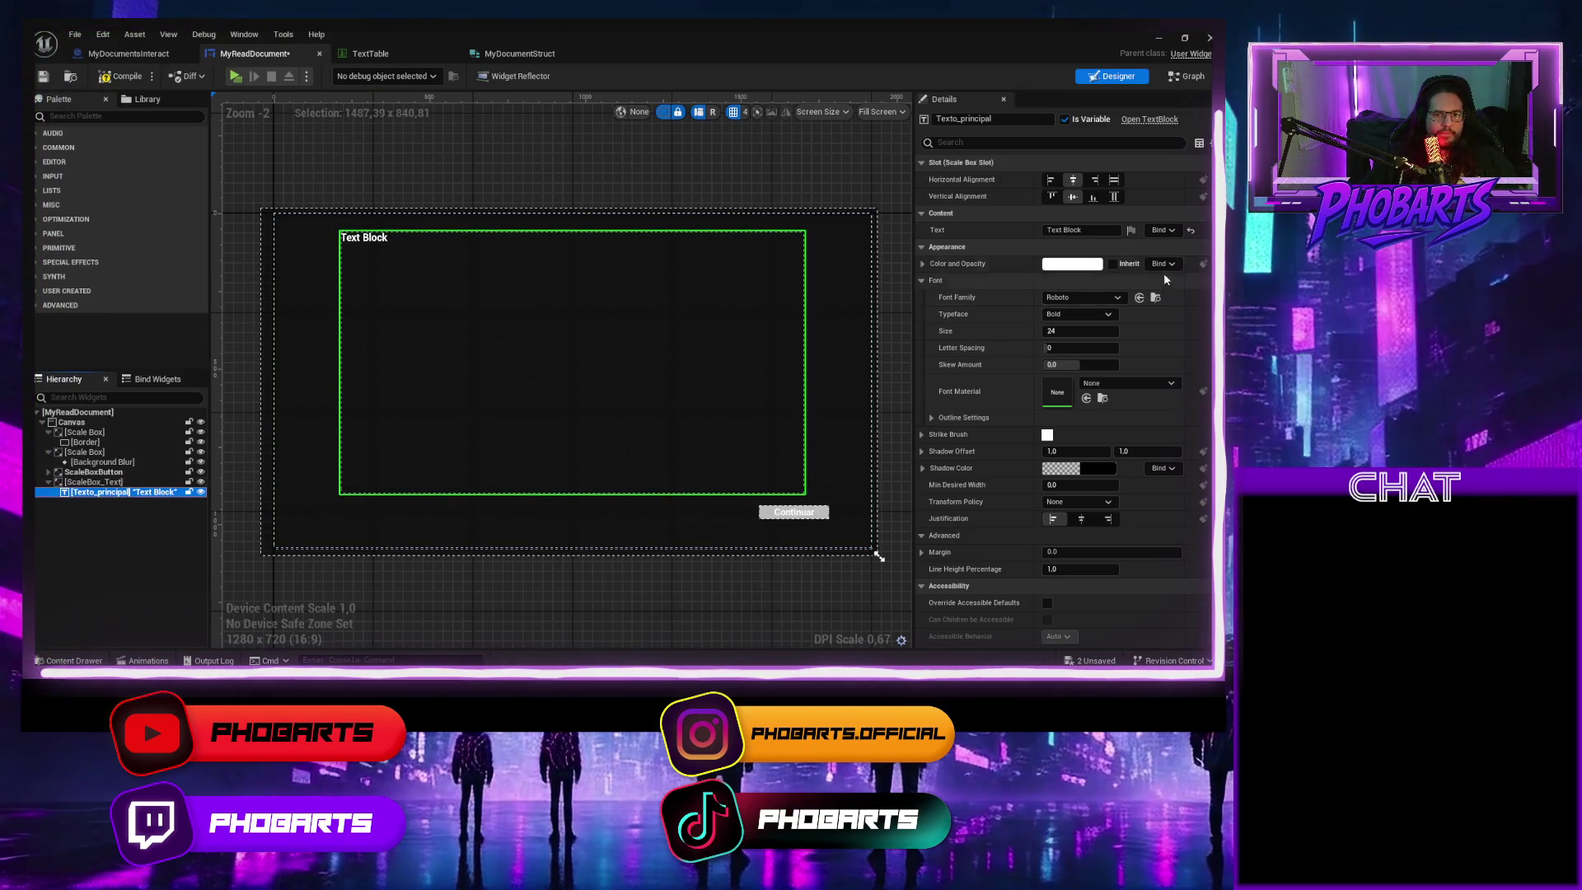
Try Texto_principal's Slot alignment options, ending with horizontal center alignment
left_click(1115, 179)
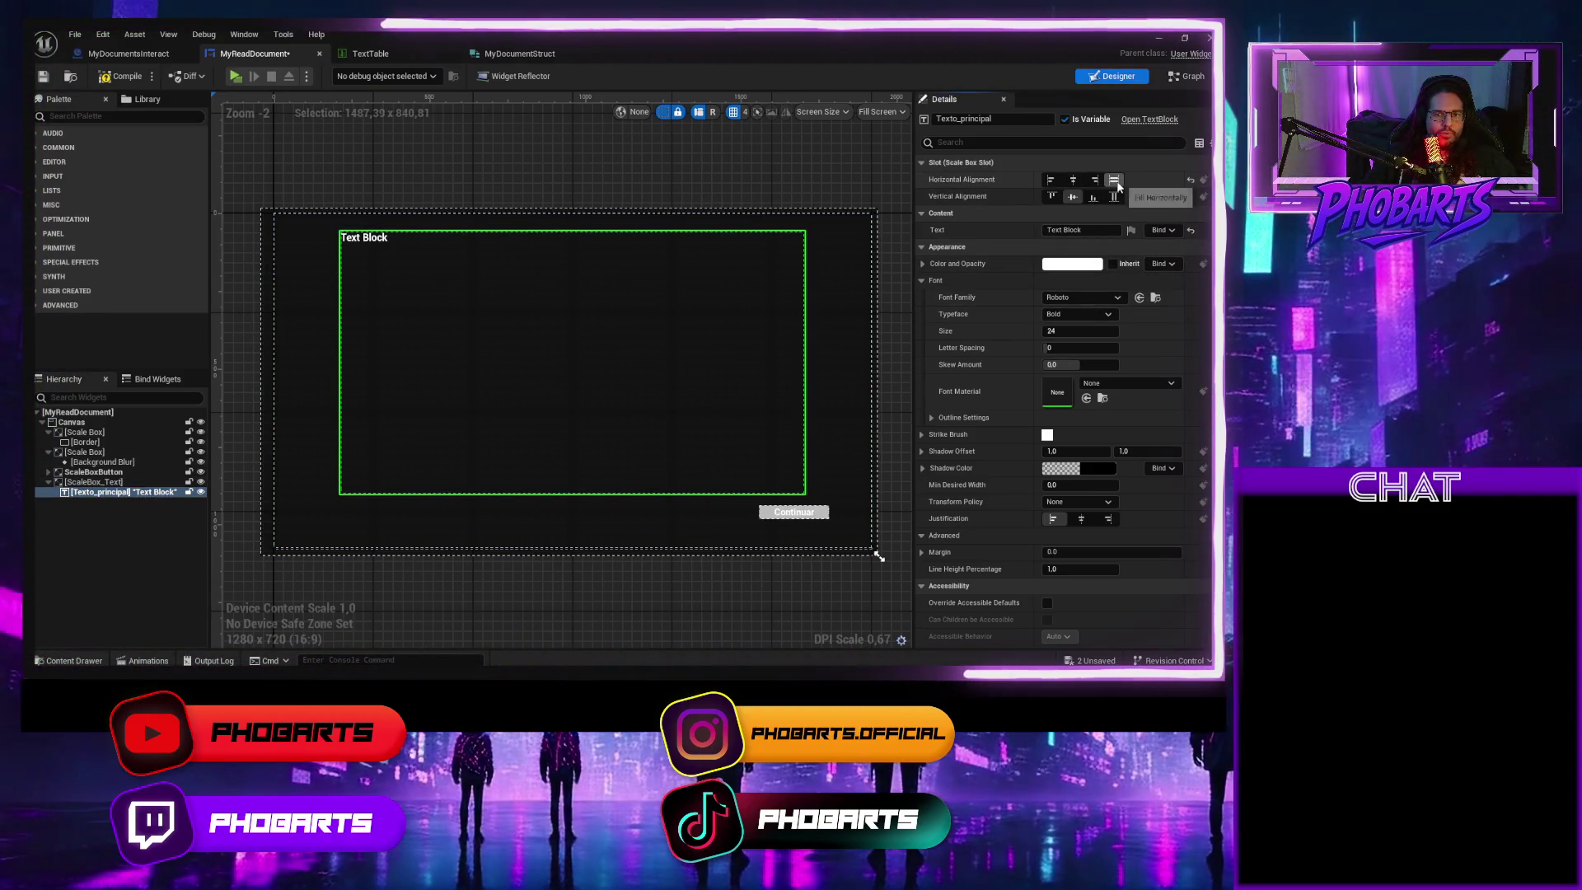
left_click(1116, 196)
left_click(1072, 182)
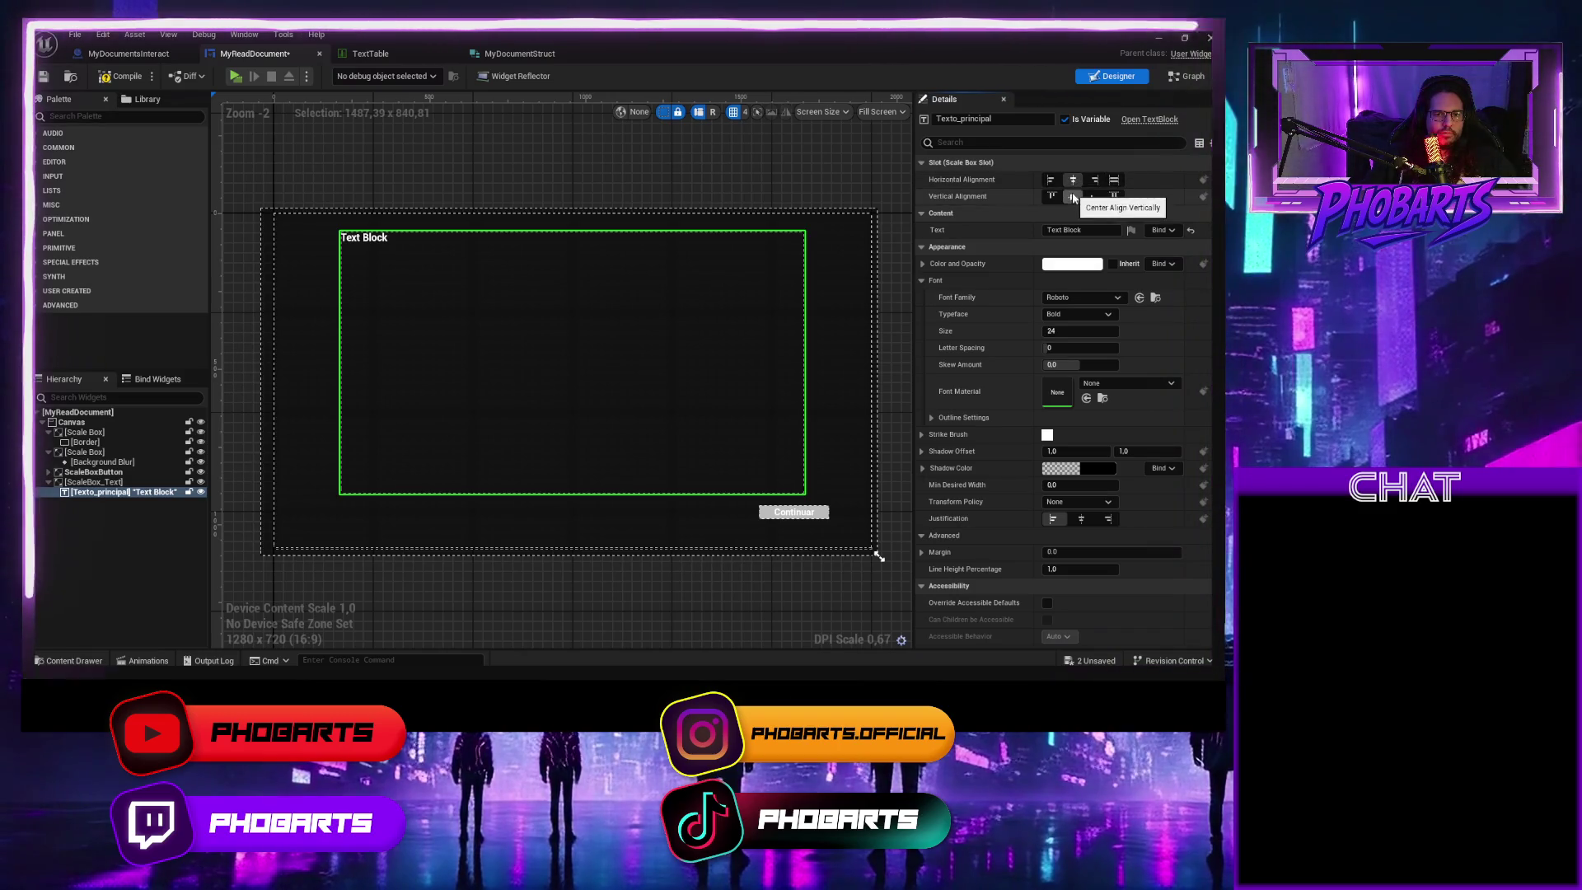
left_click(1051, 179)
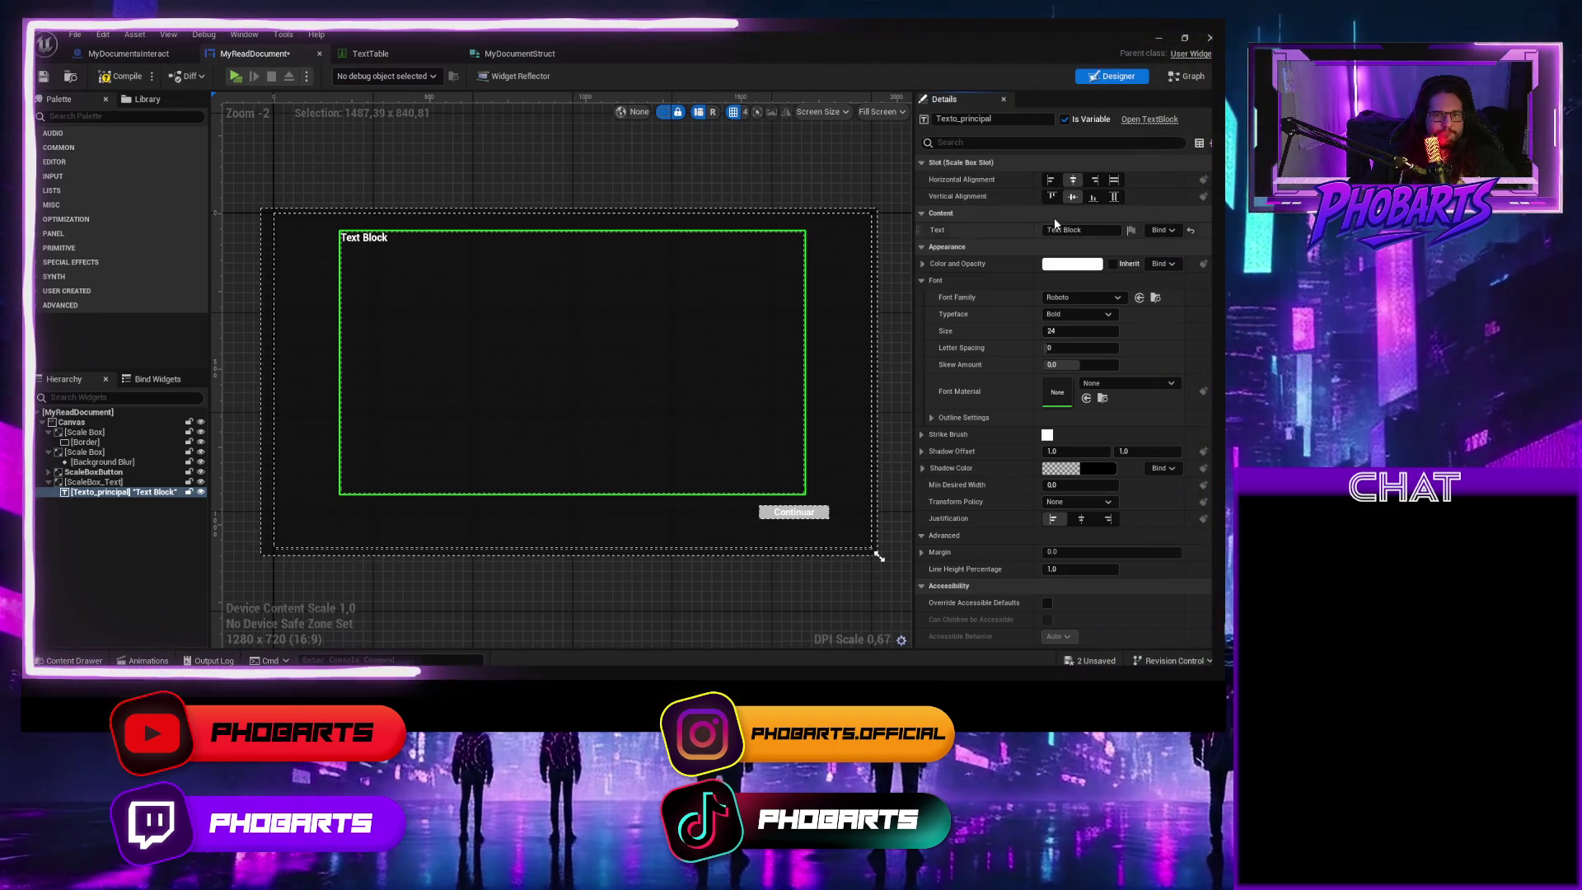
left_click(1073, 179)
Set Texto_principal's justification to Align Text Center and turn on Auto Wrap Text
left_click(142, 493)
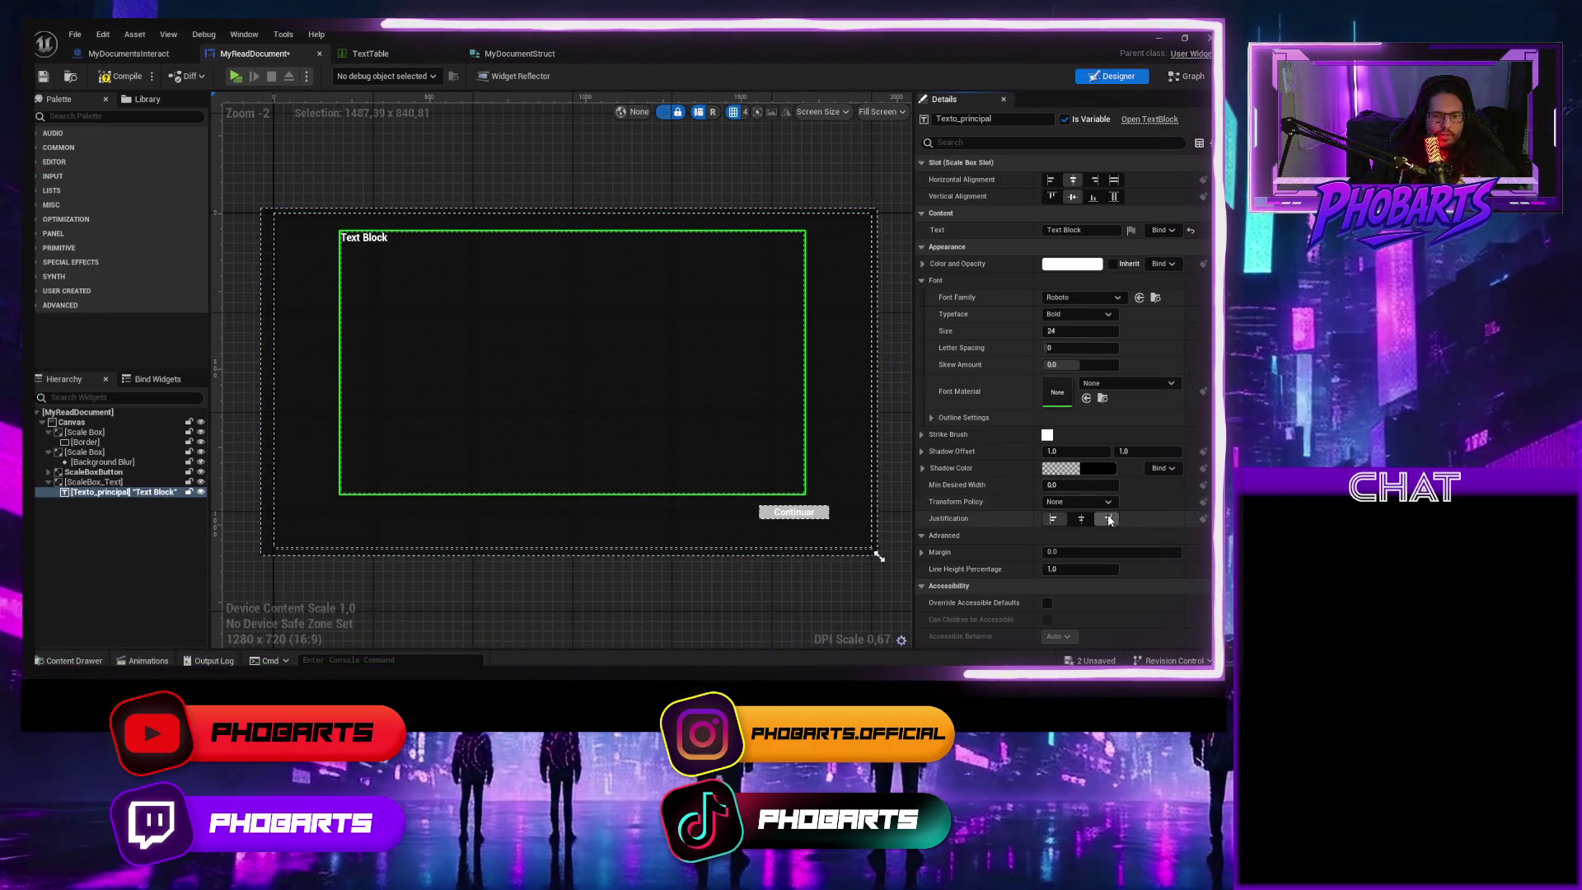
left_click(1082, 520)
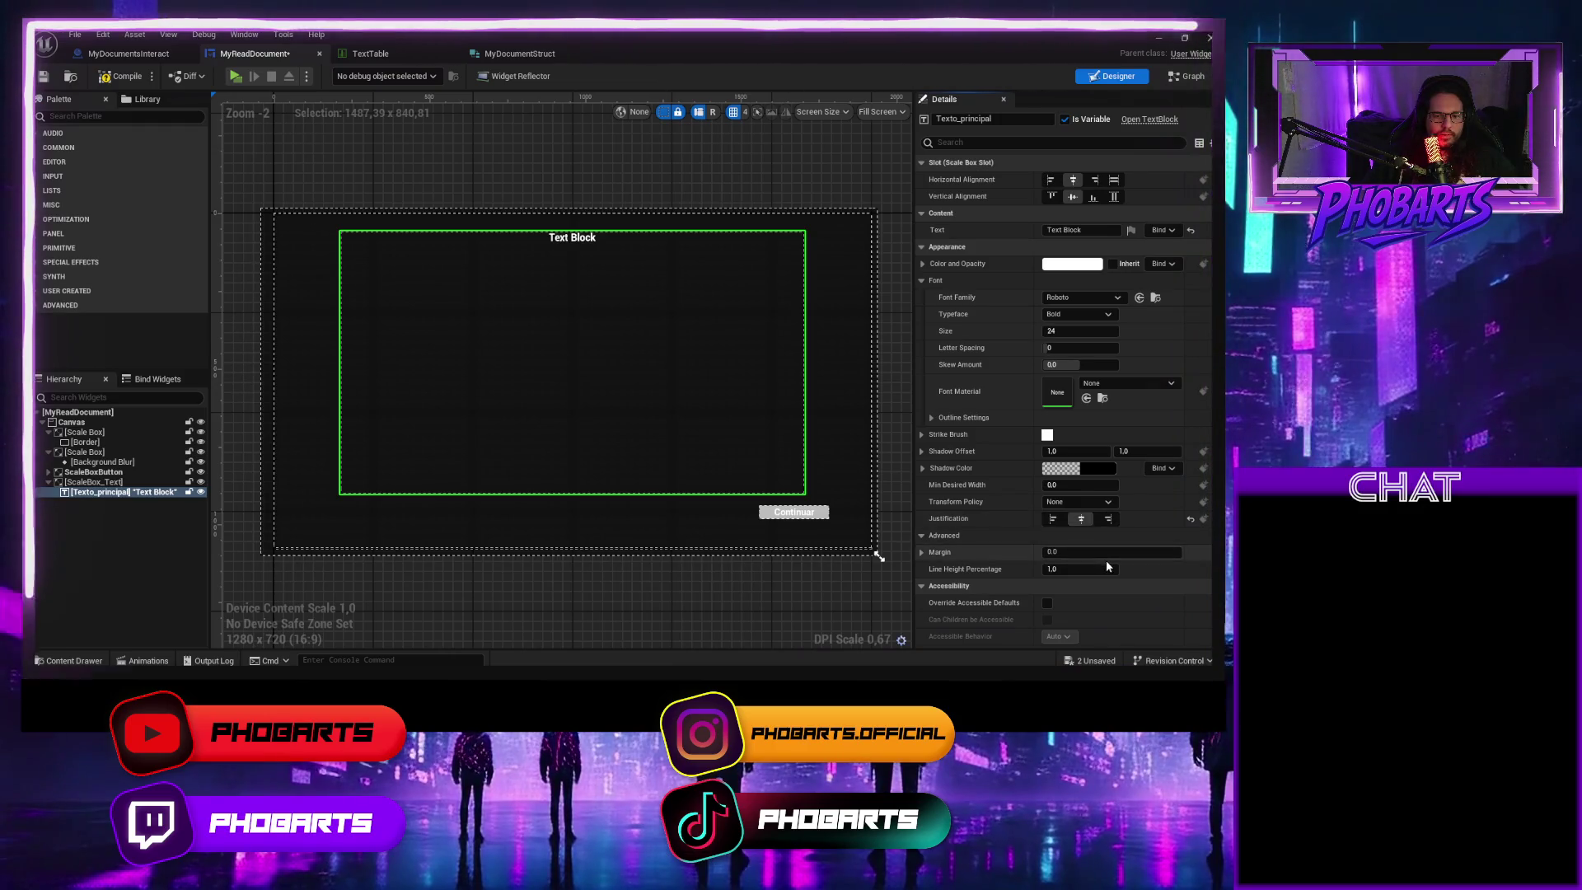
scroll(1080, 556, "down", 2)
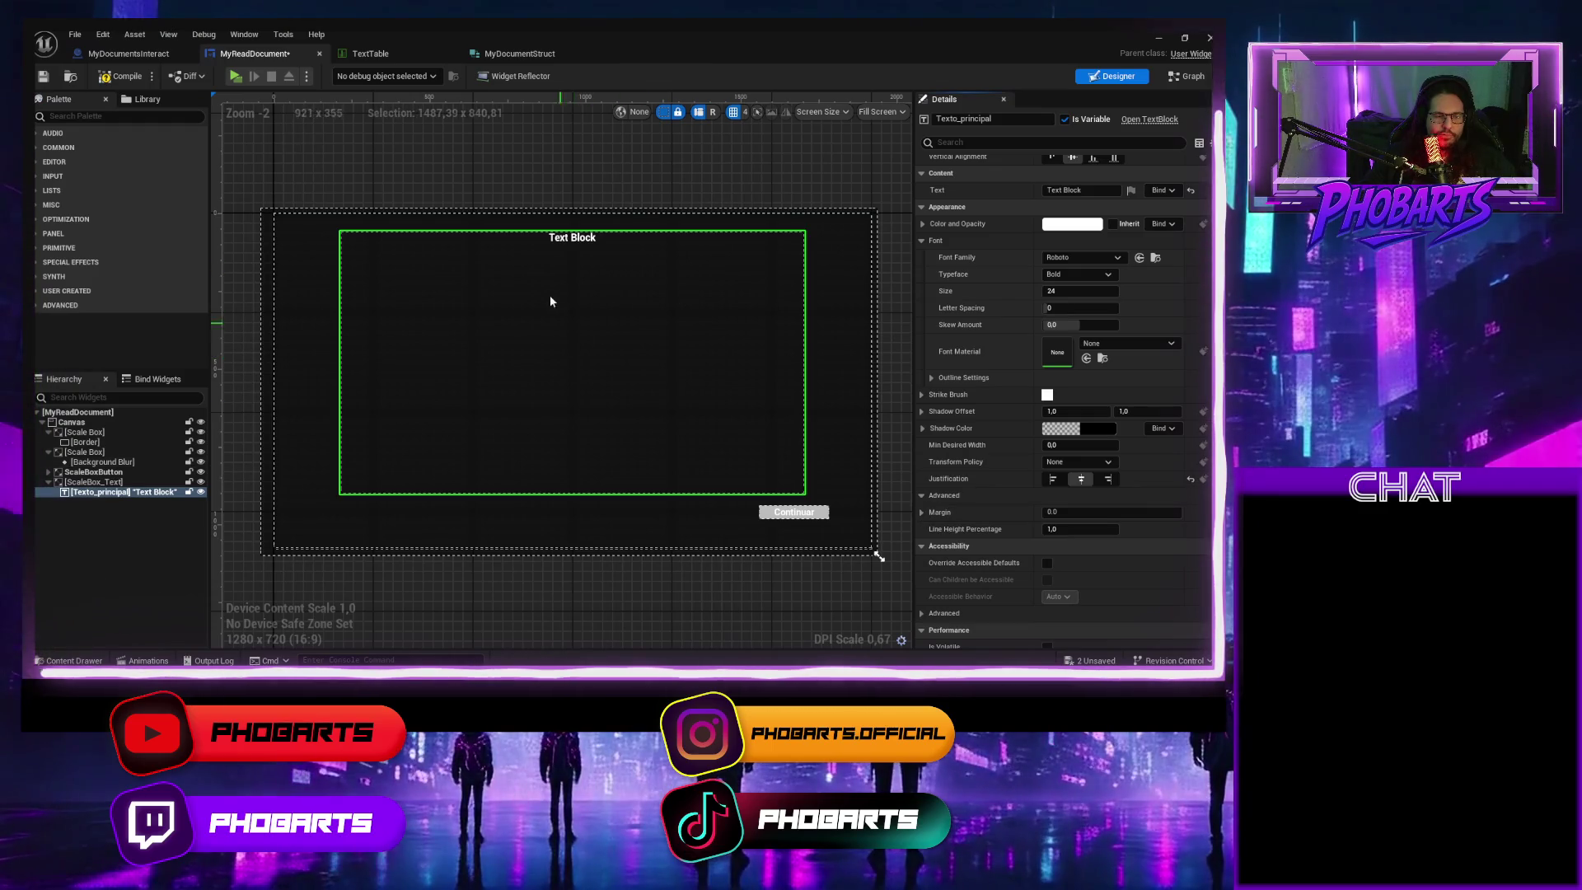
scroll(989, 365, "up", 2)
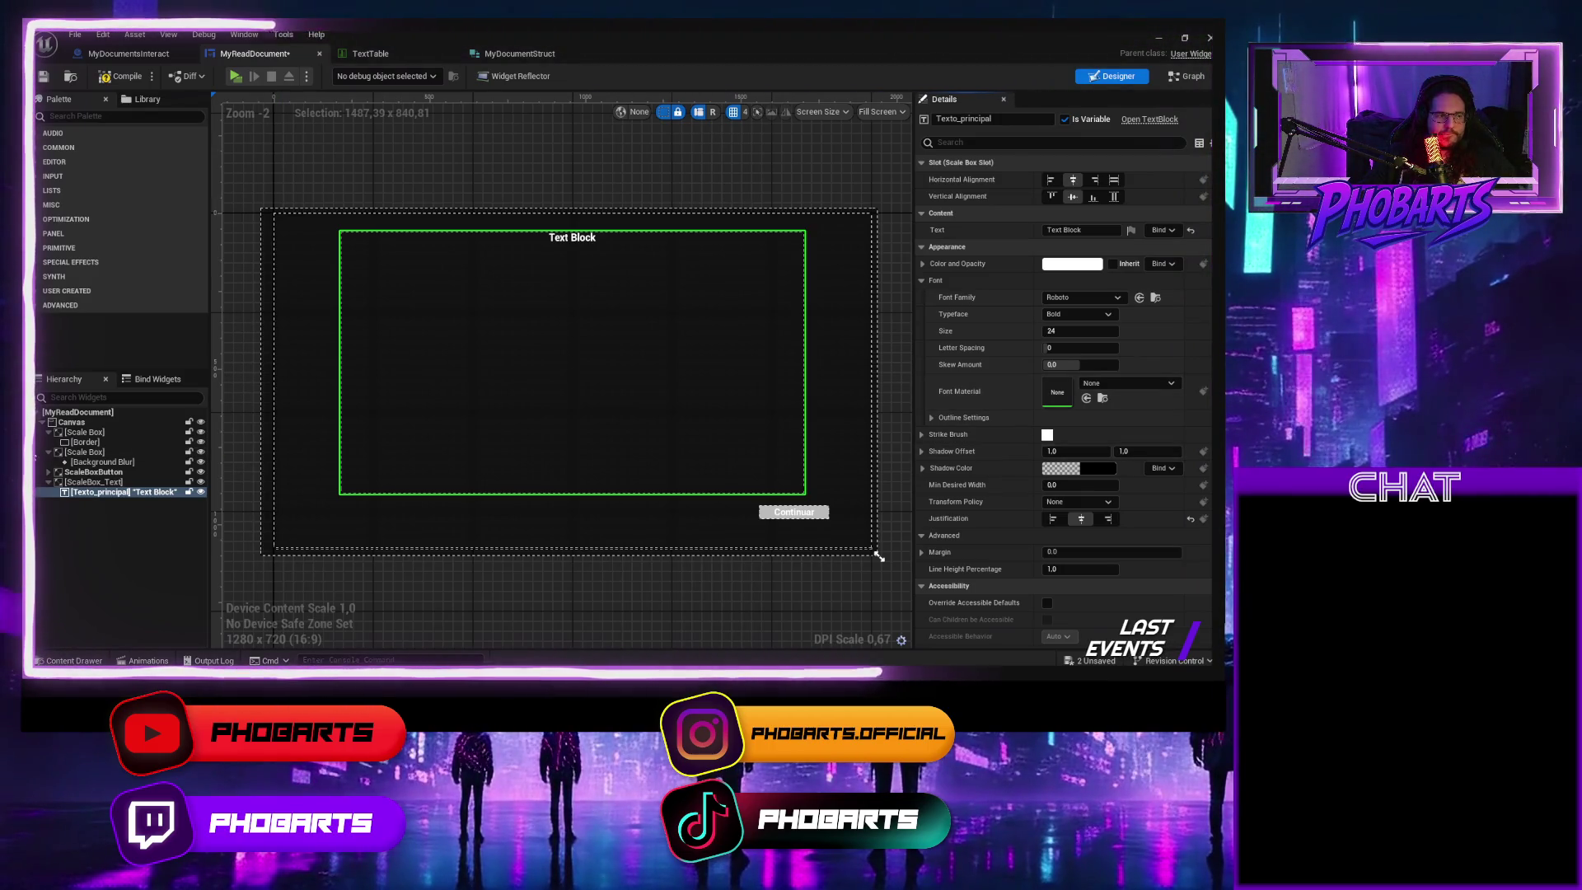
scroll(1002, 476, "down", 5)
left_click(1047, 538)
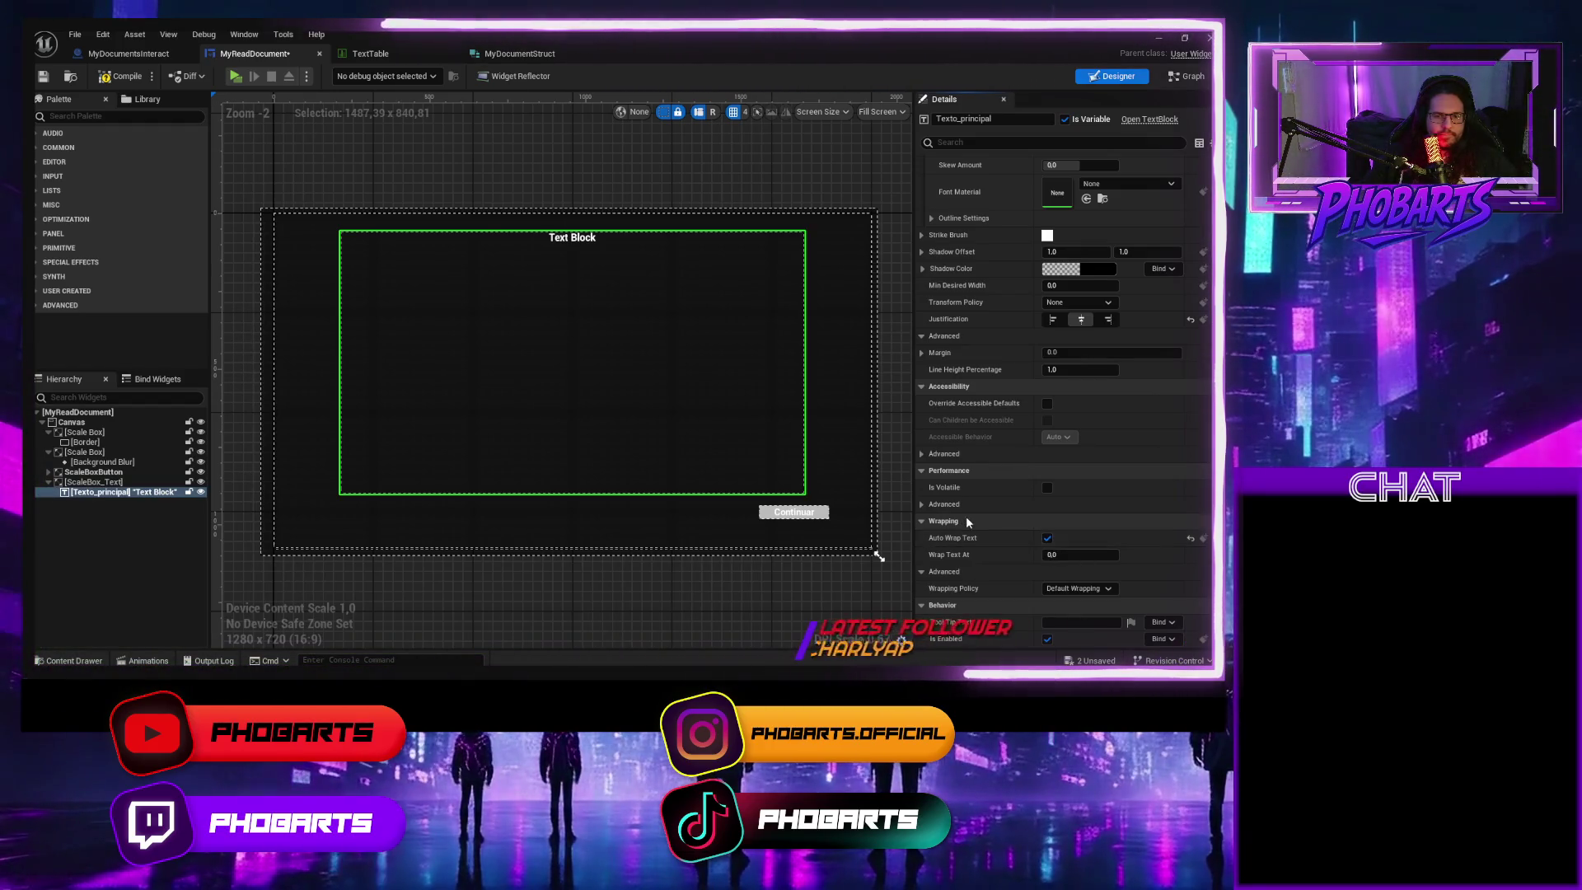
Try left and right justification, return to centre, and tidy the Details panel sections
scroll(974, 513, "up", 3)
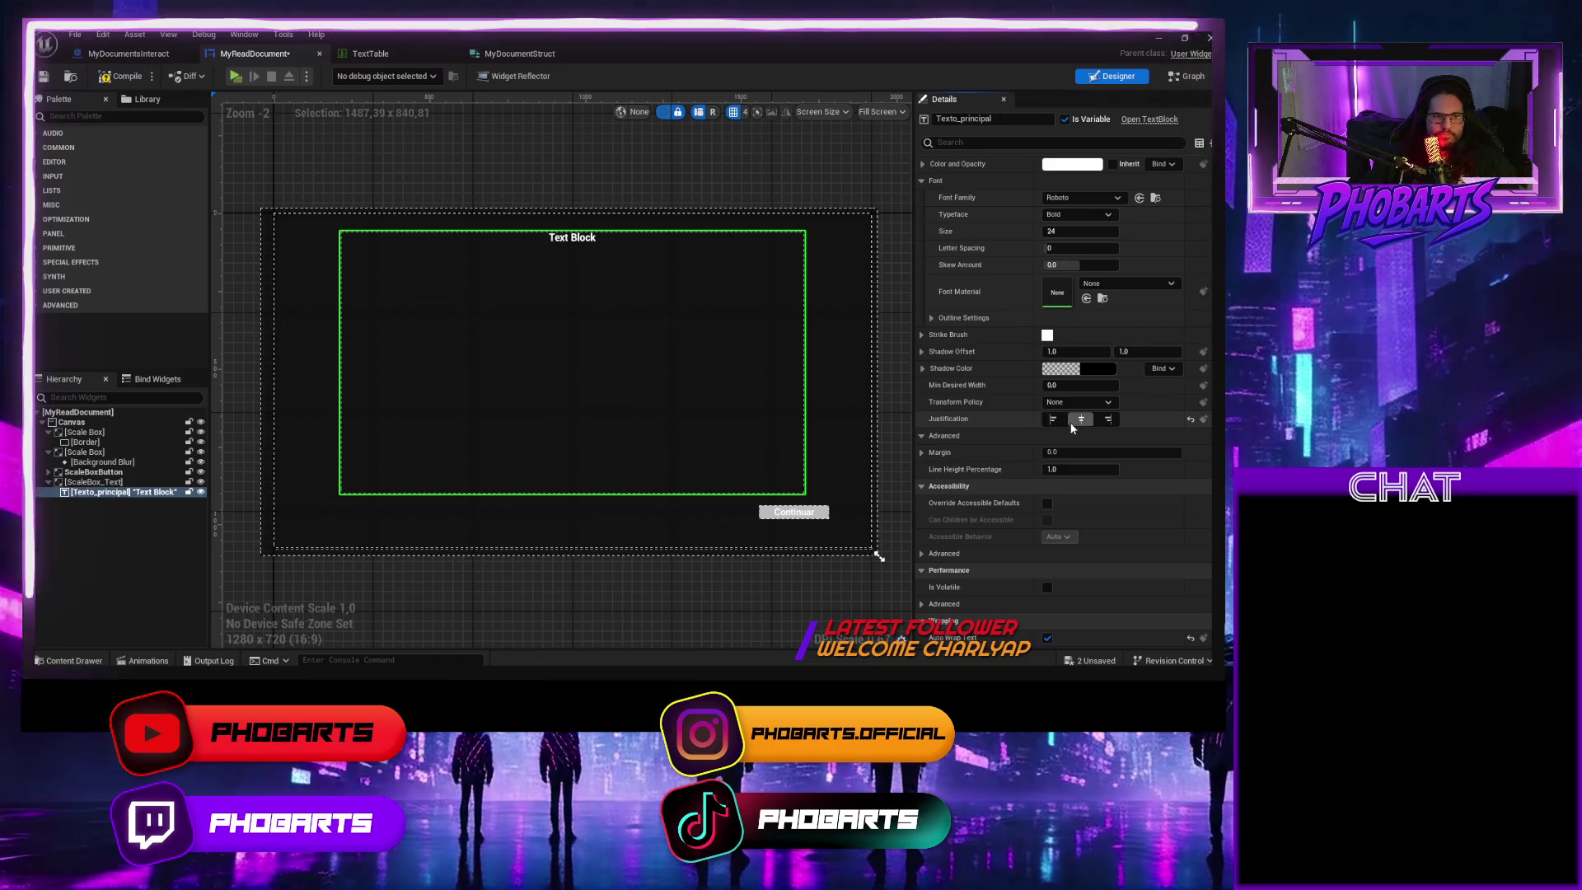
left_click(1053, 419)
left_click(1108, 419)
left_click(1080, 419)
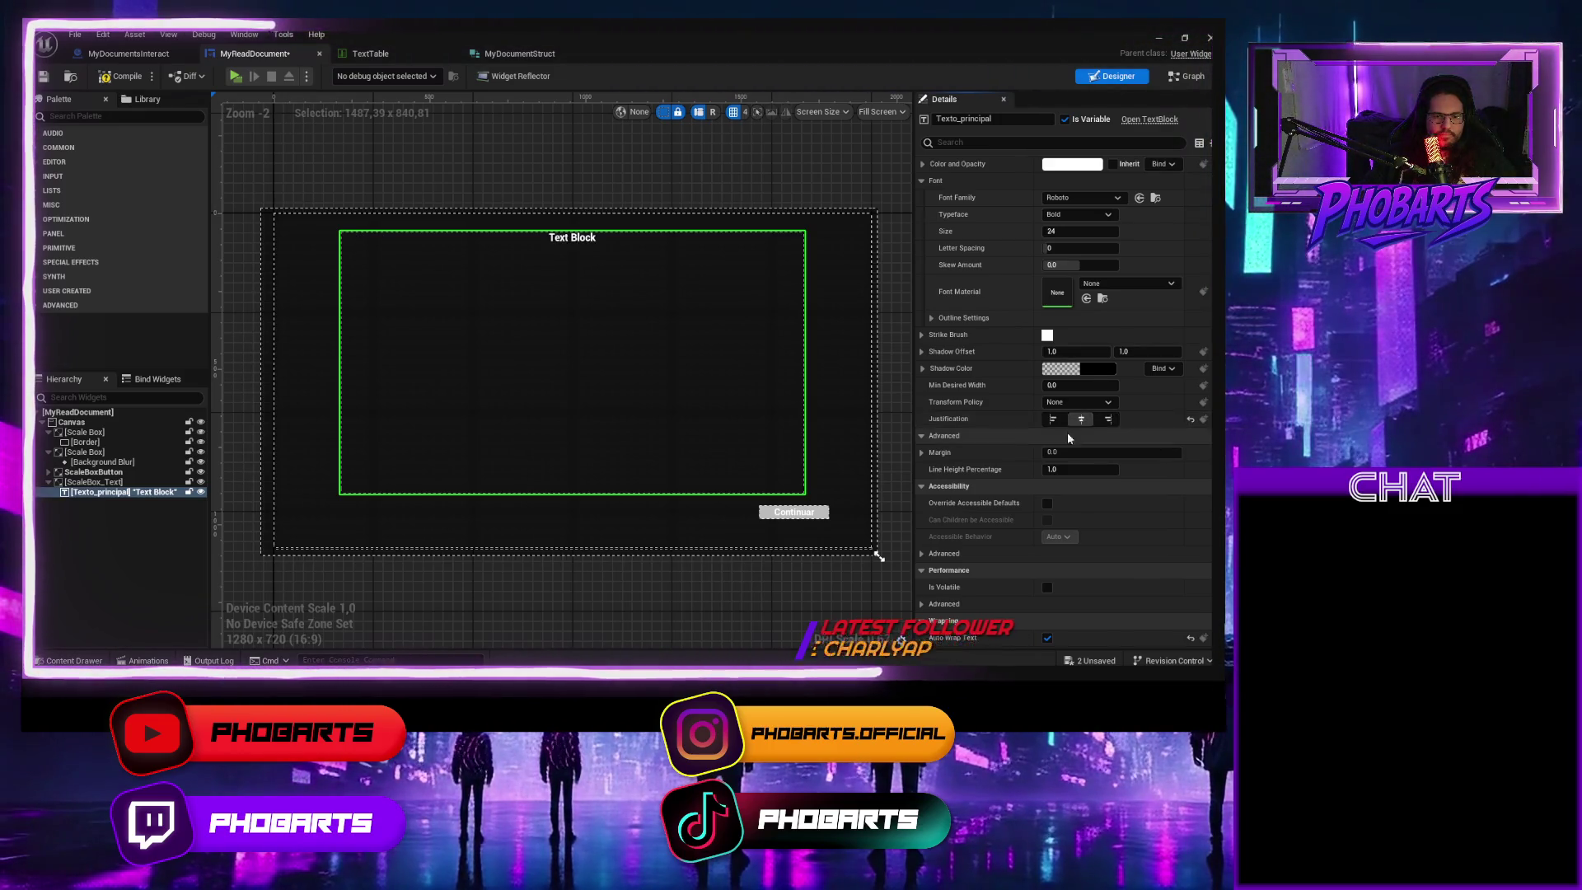
left_click(922, 453)
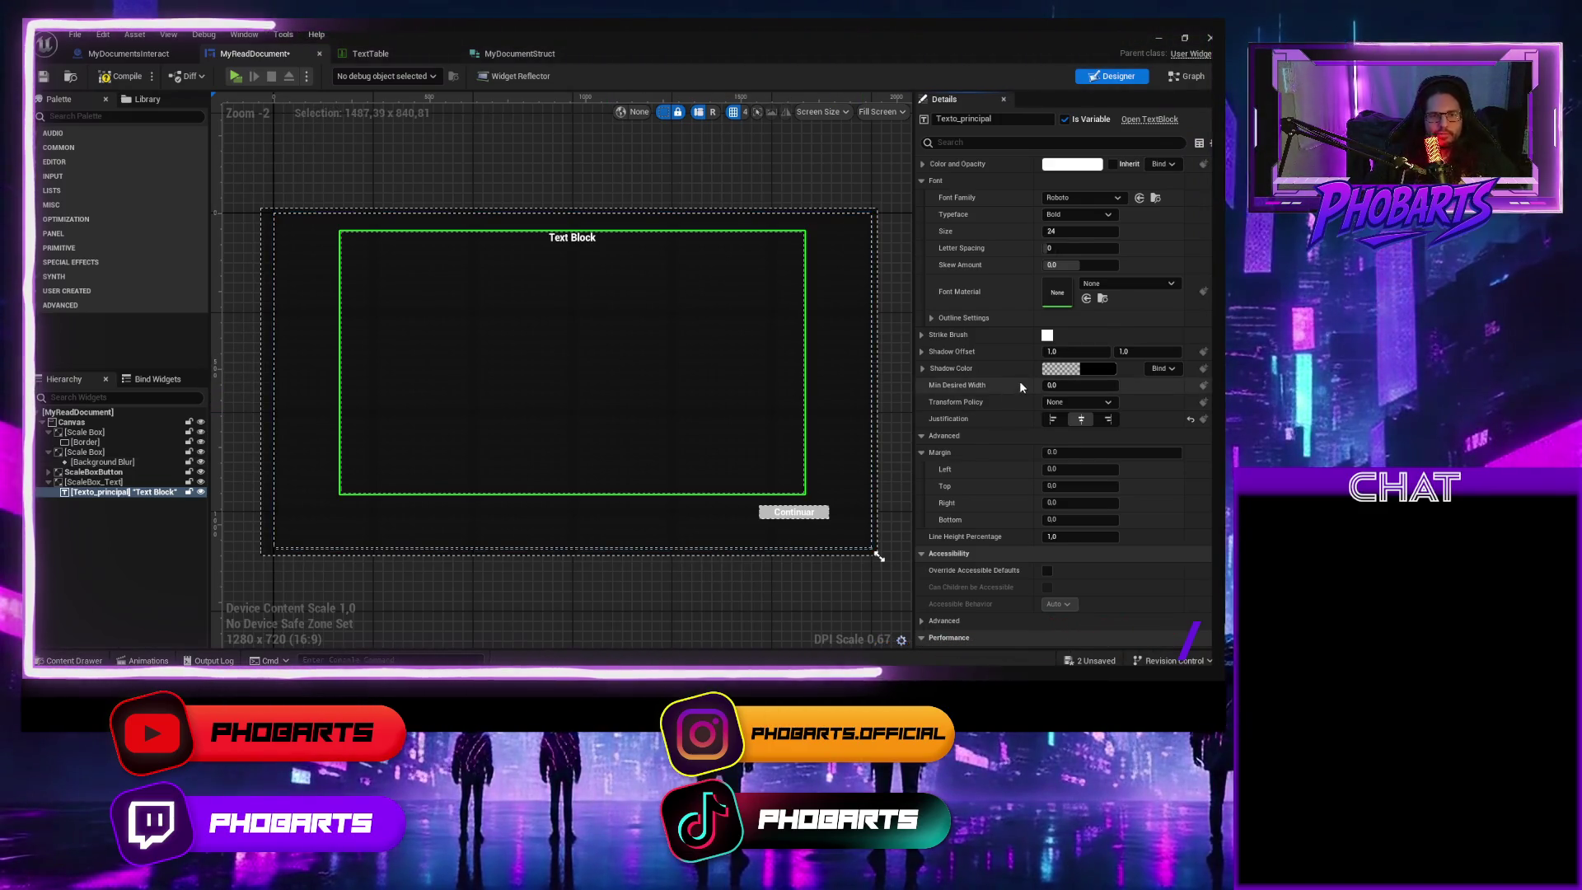
scroll(1014, 386, "up", 3)
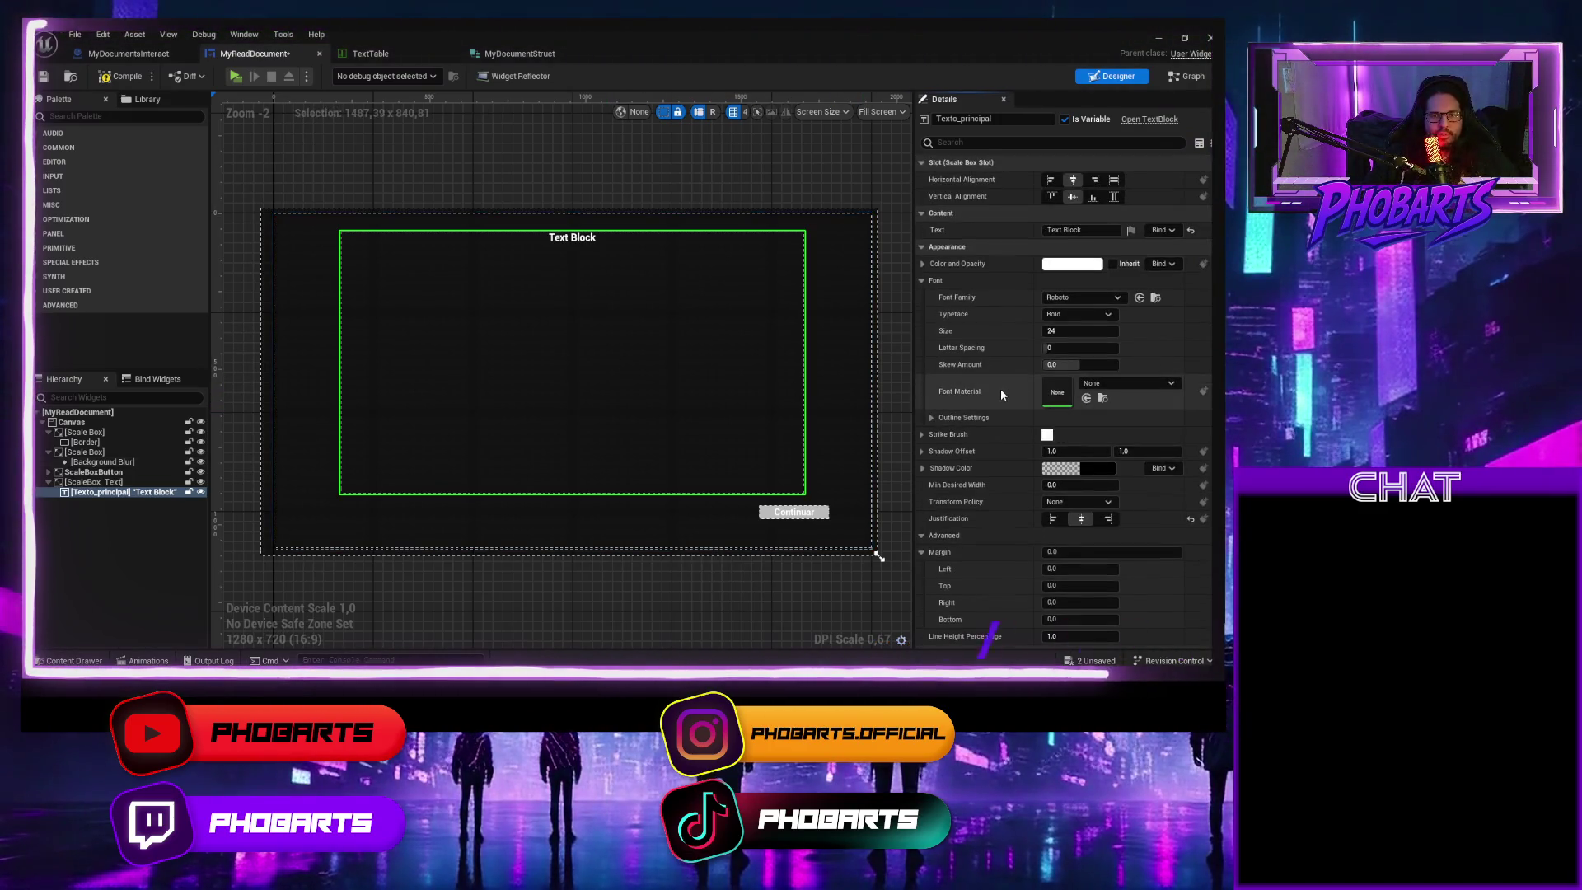
left_click(921, 281)
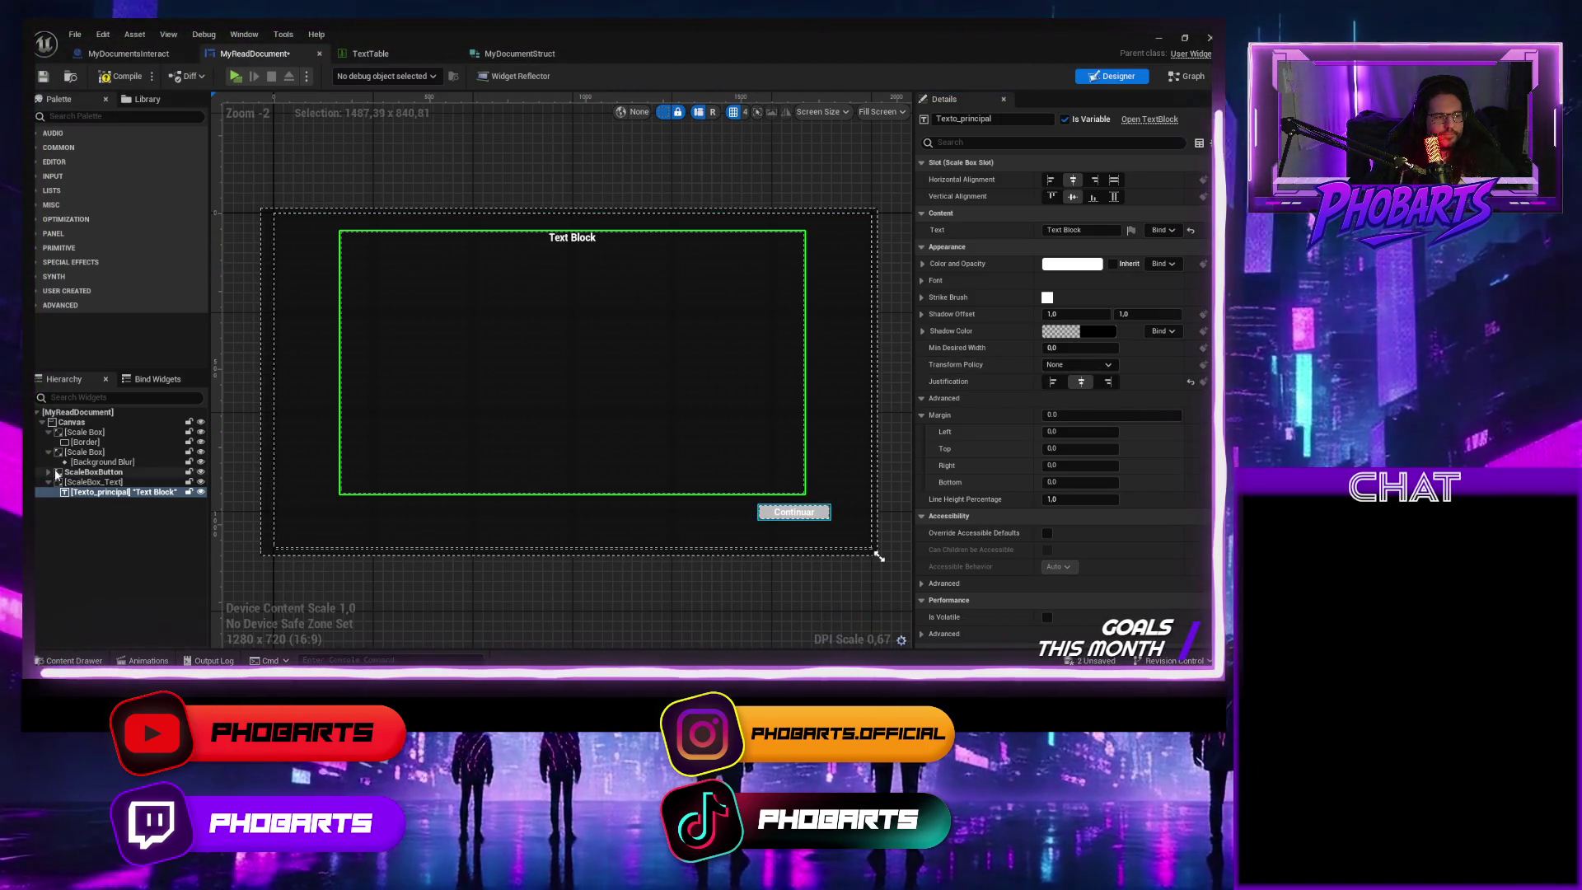
Center-align Texto_principal horizontally and vertically in its slot, then compile and save
left_click(123, 493)
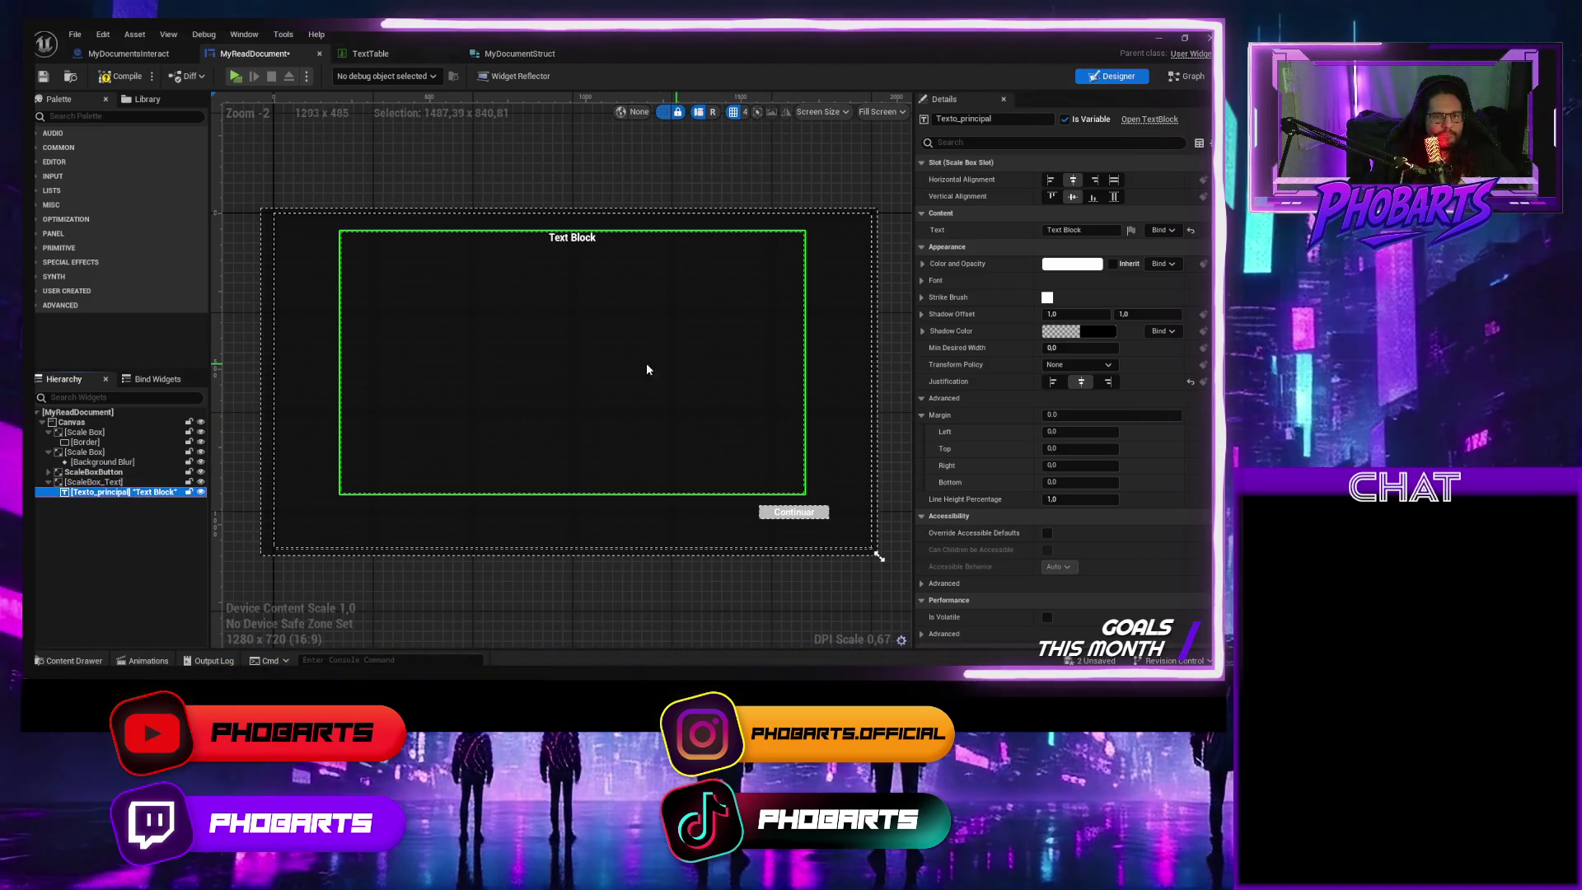
left_click(89, 482)
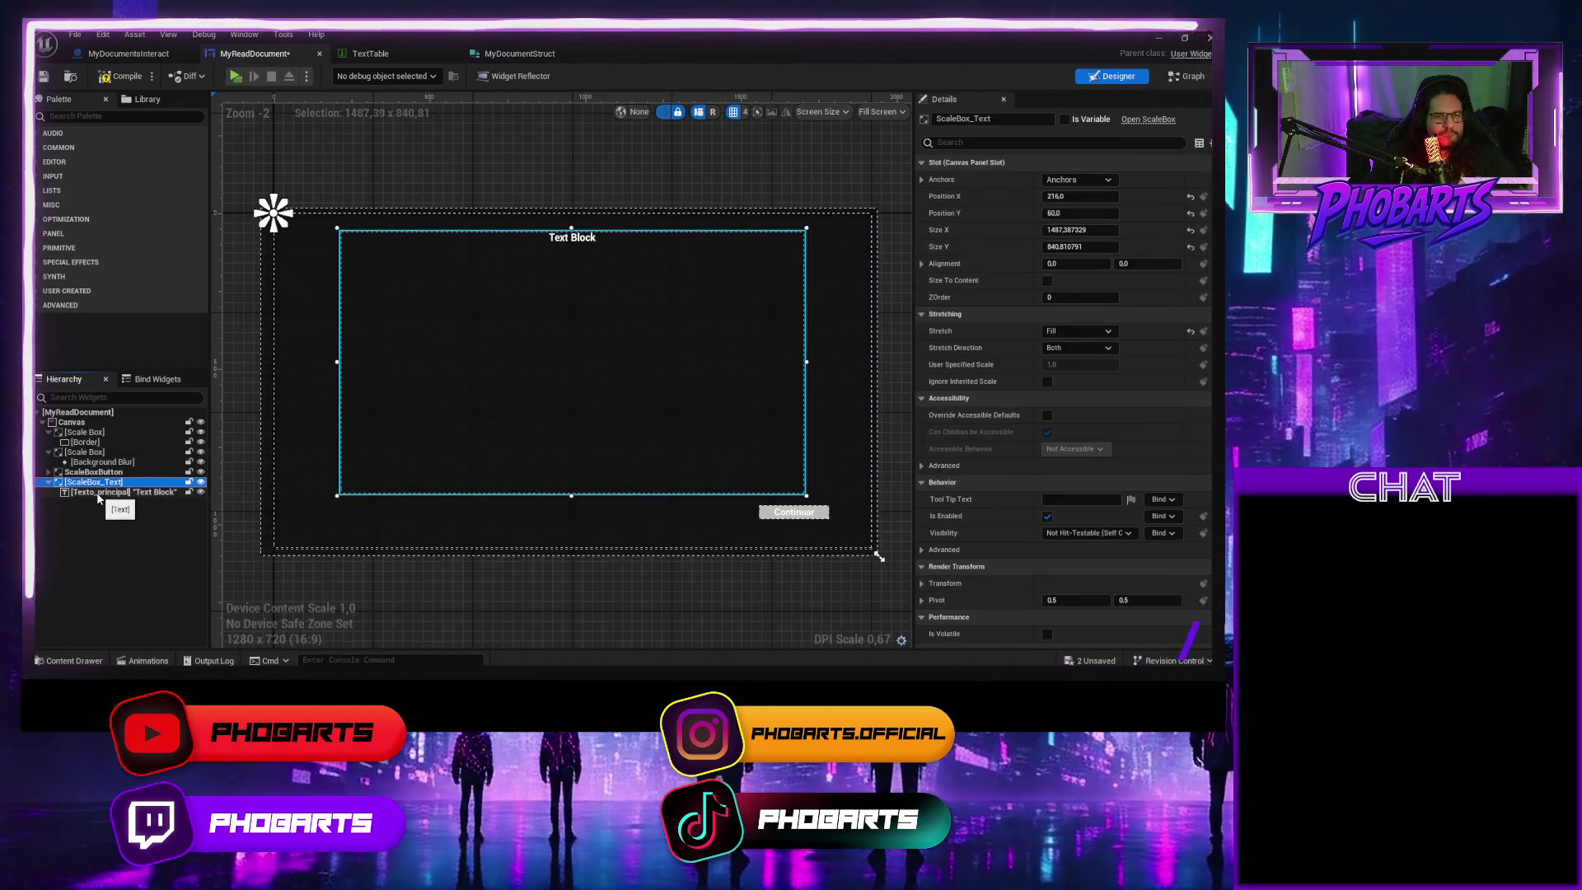
left_click(99, 492)
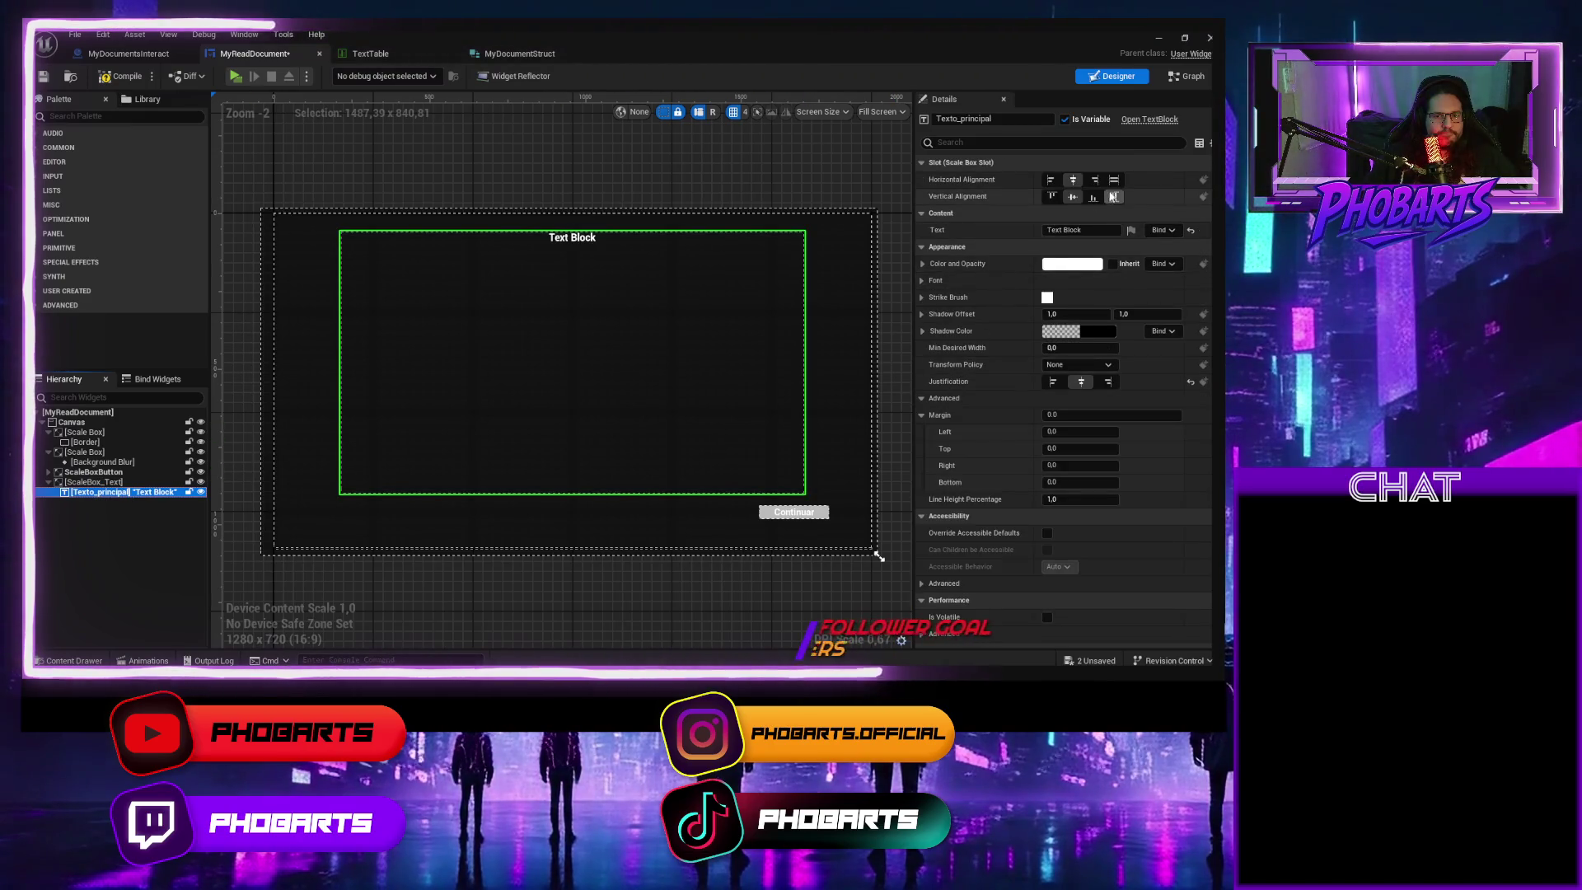
left_click(1114, 197)
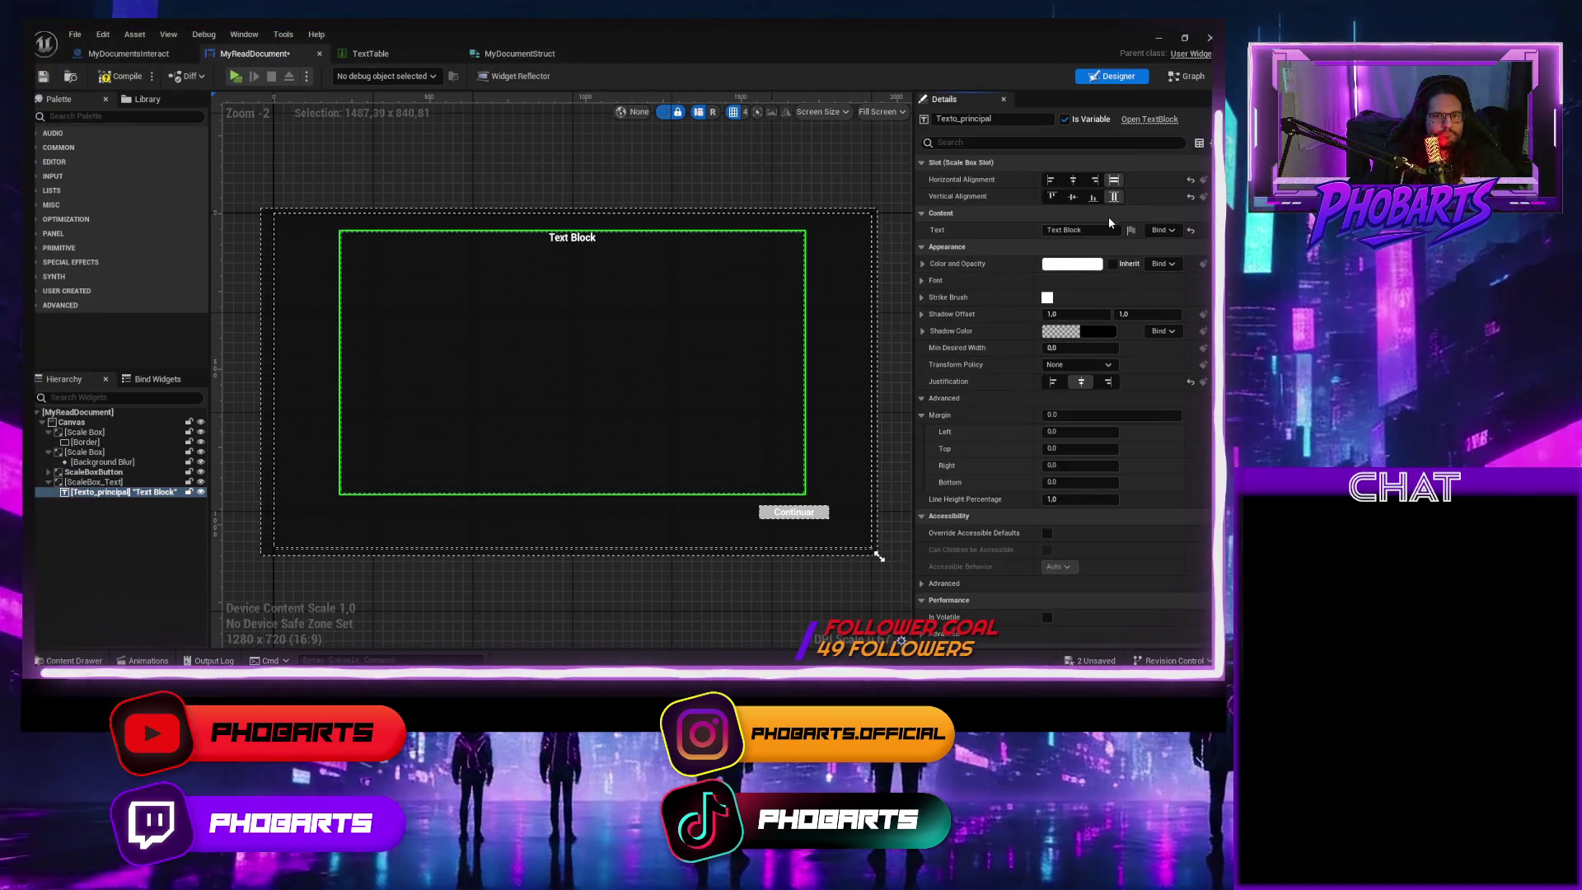
left_click(1071, 186)
left_click(1073, 198)
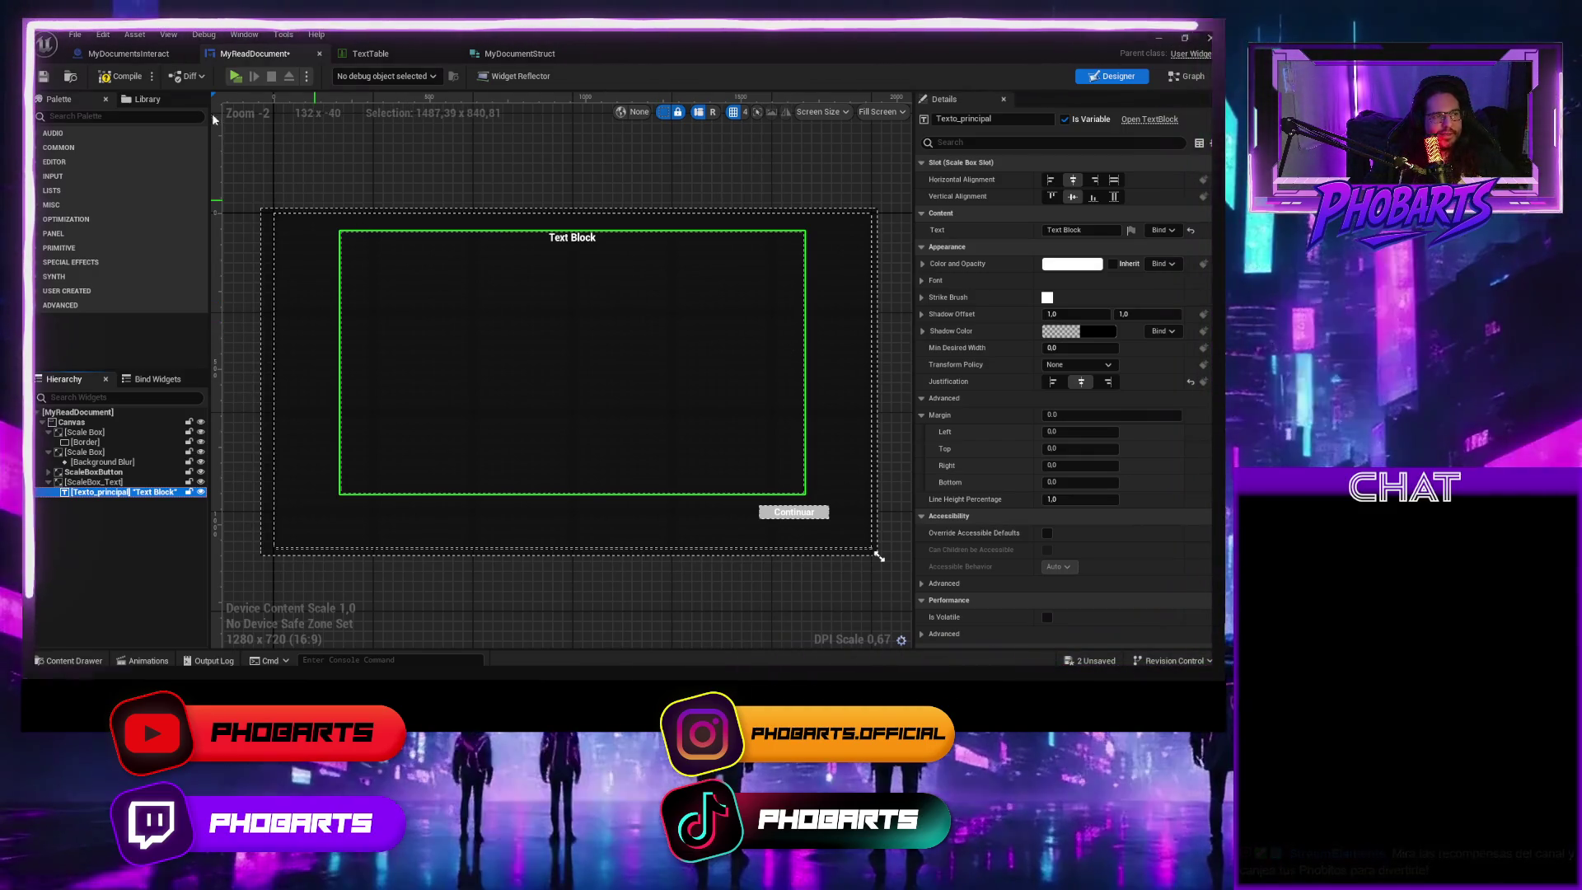
left_click(132, 78)
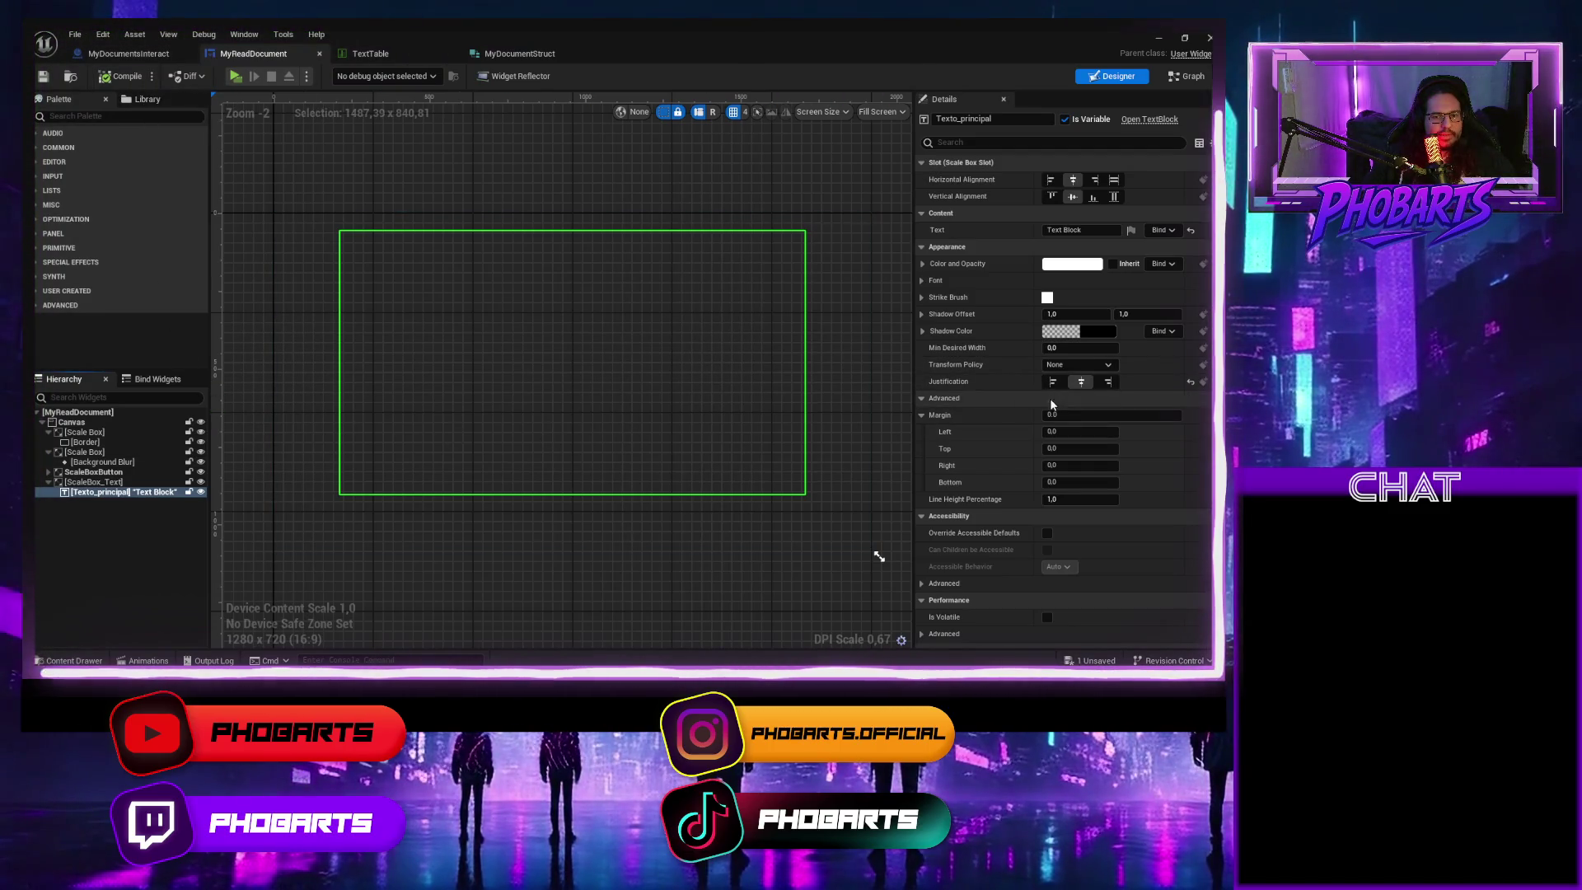
Set the Canvas Render Opacity back to 1 and reselect the Texto_principal text block
left_click(70, 423)
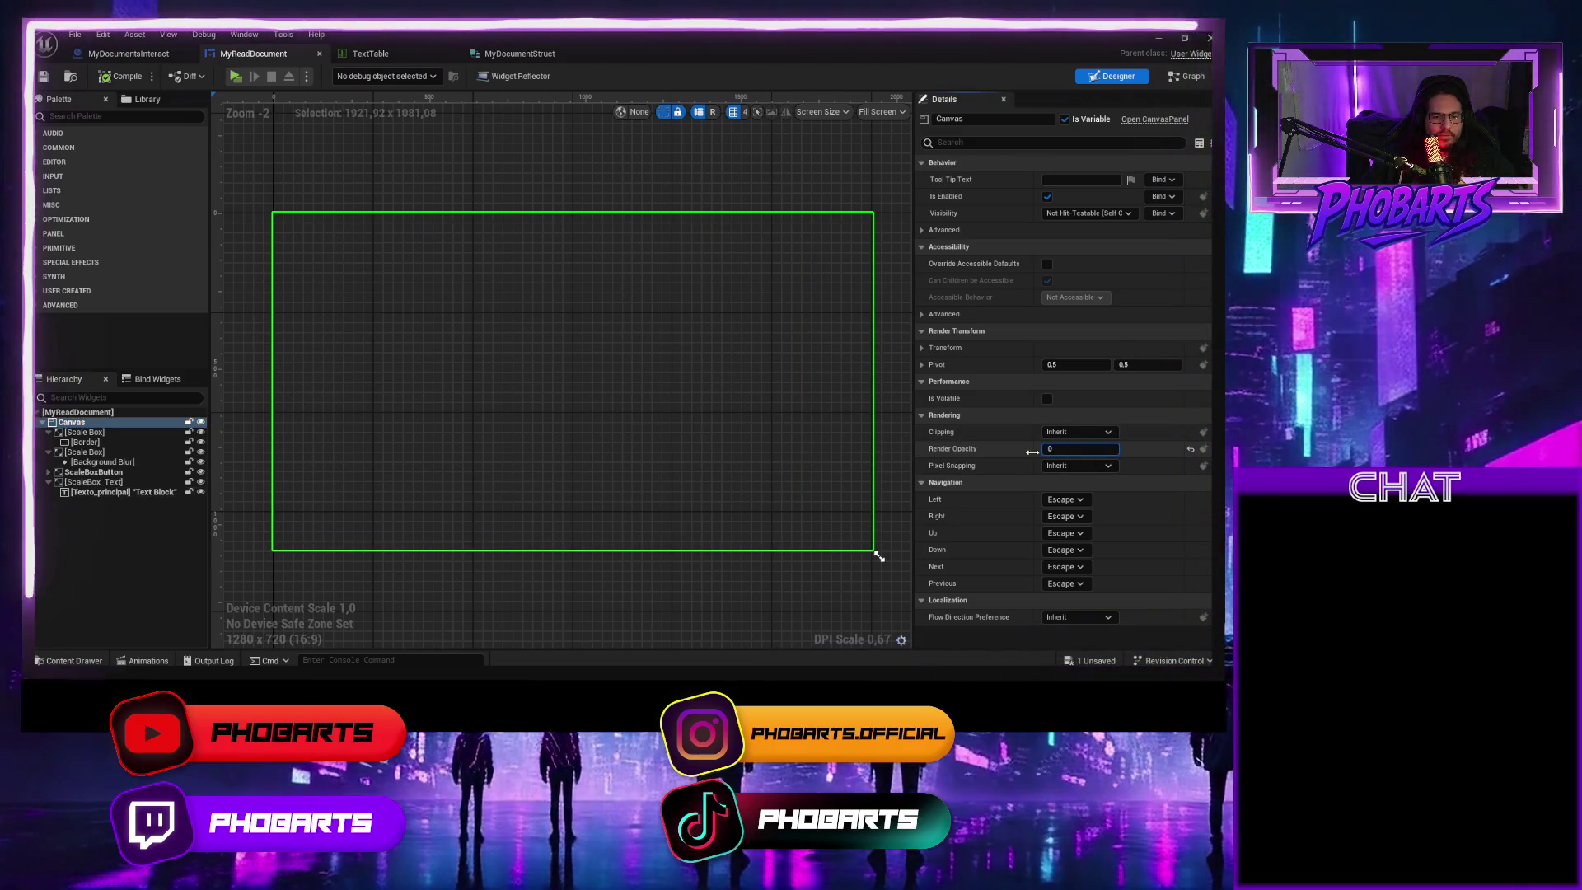
key("Return")
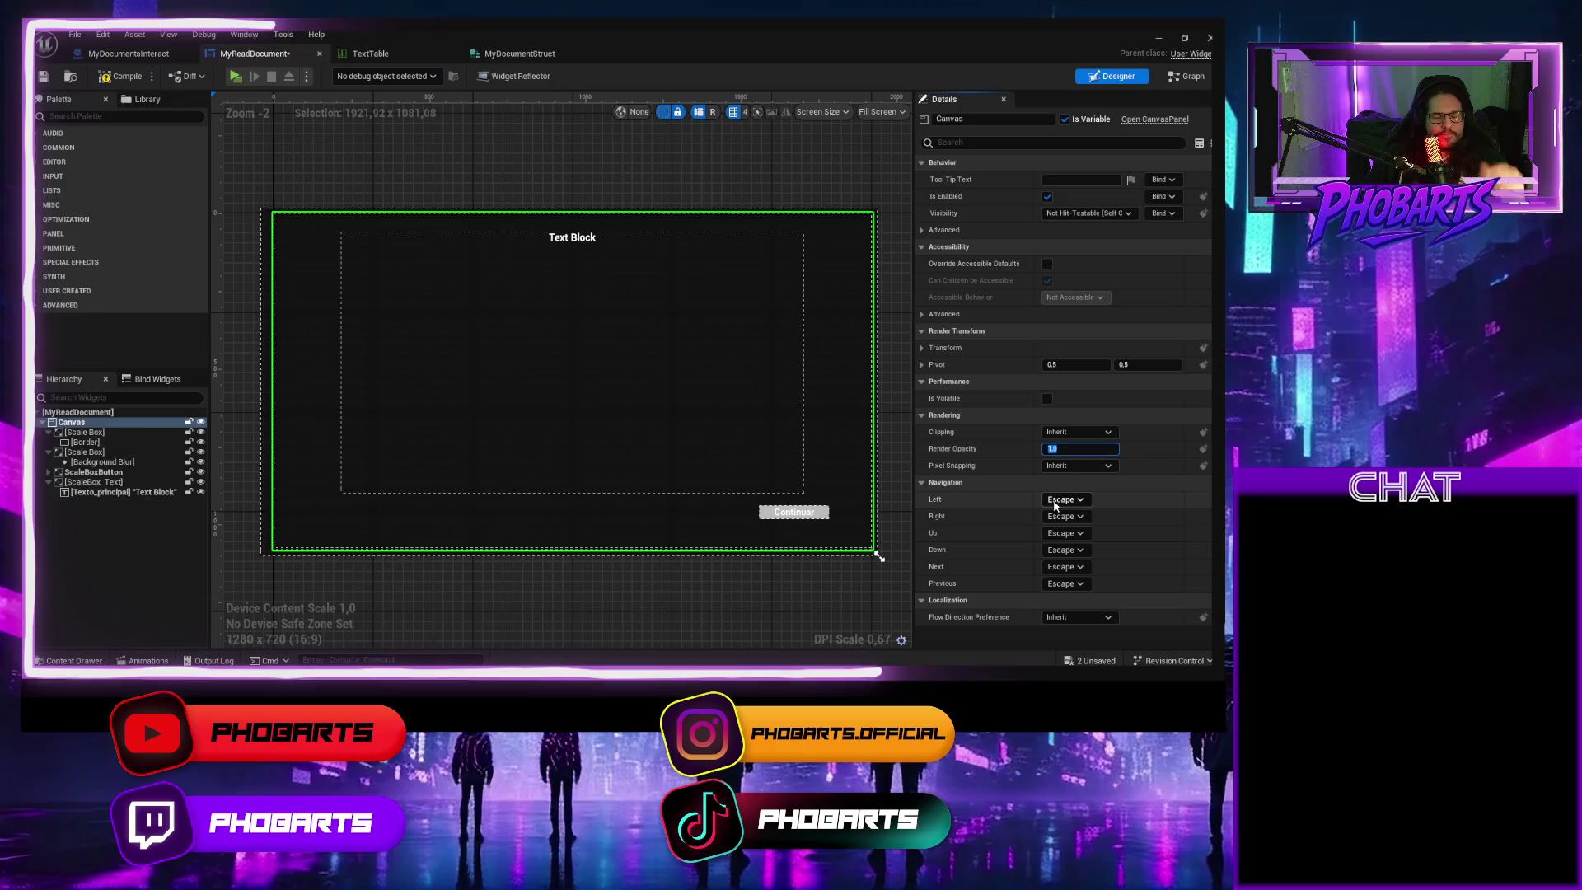
left_click(590, 242)
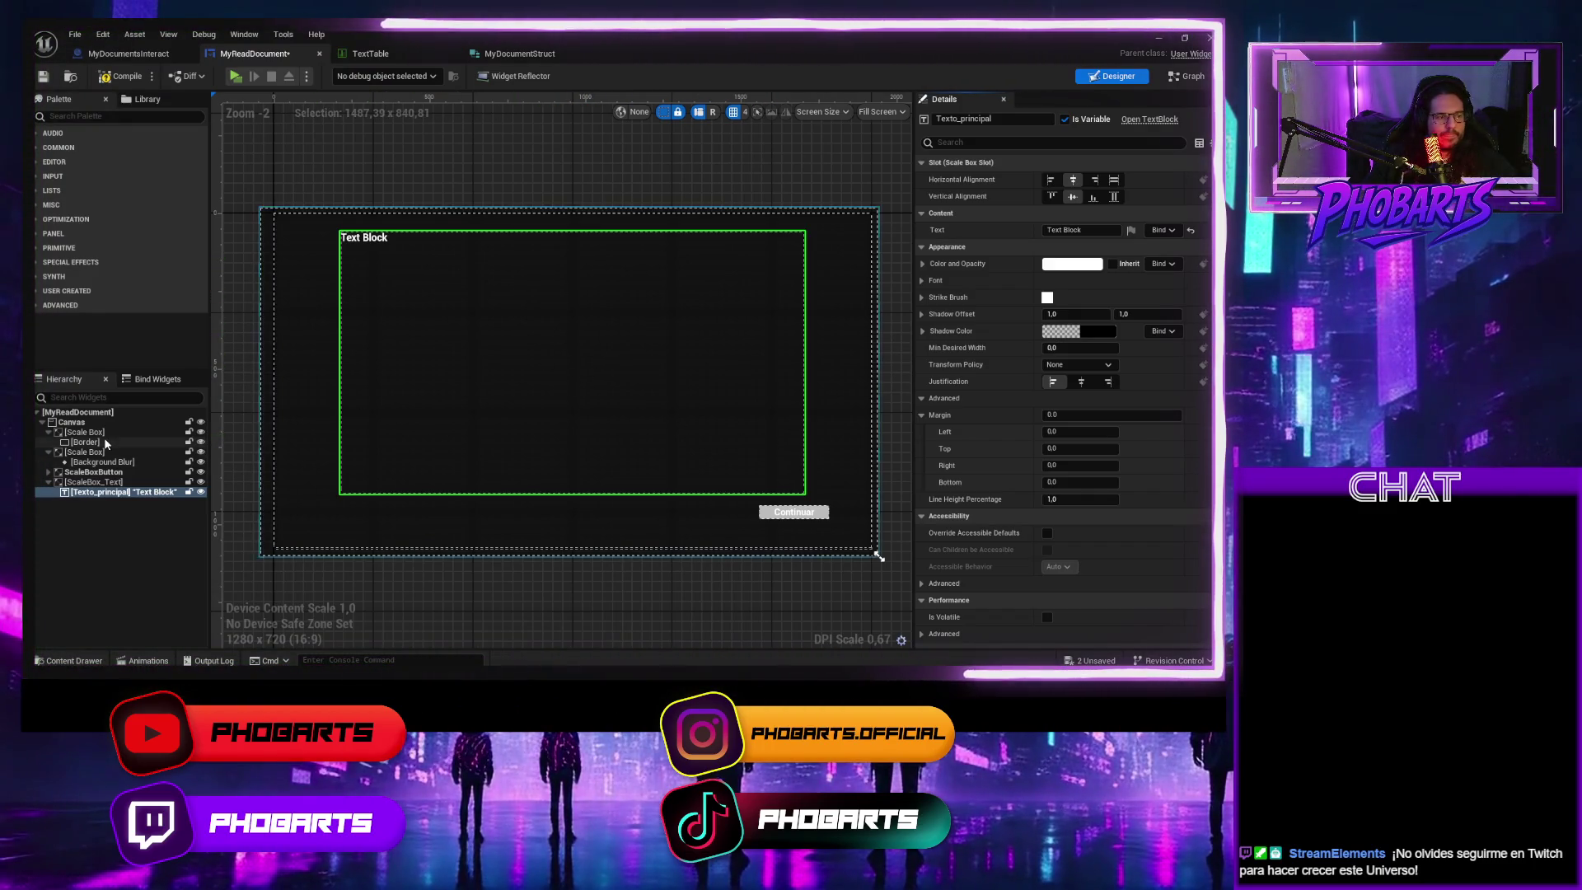
Try a full-canvas anchor on ScaleBox_Text, then restore the top-left anchor
left_click(94, 484)
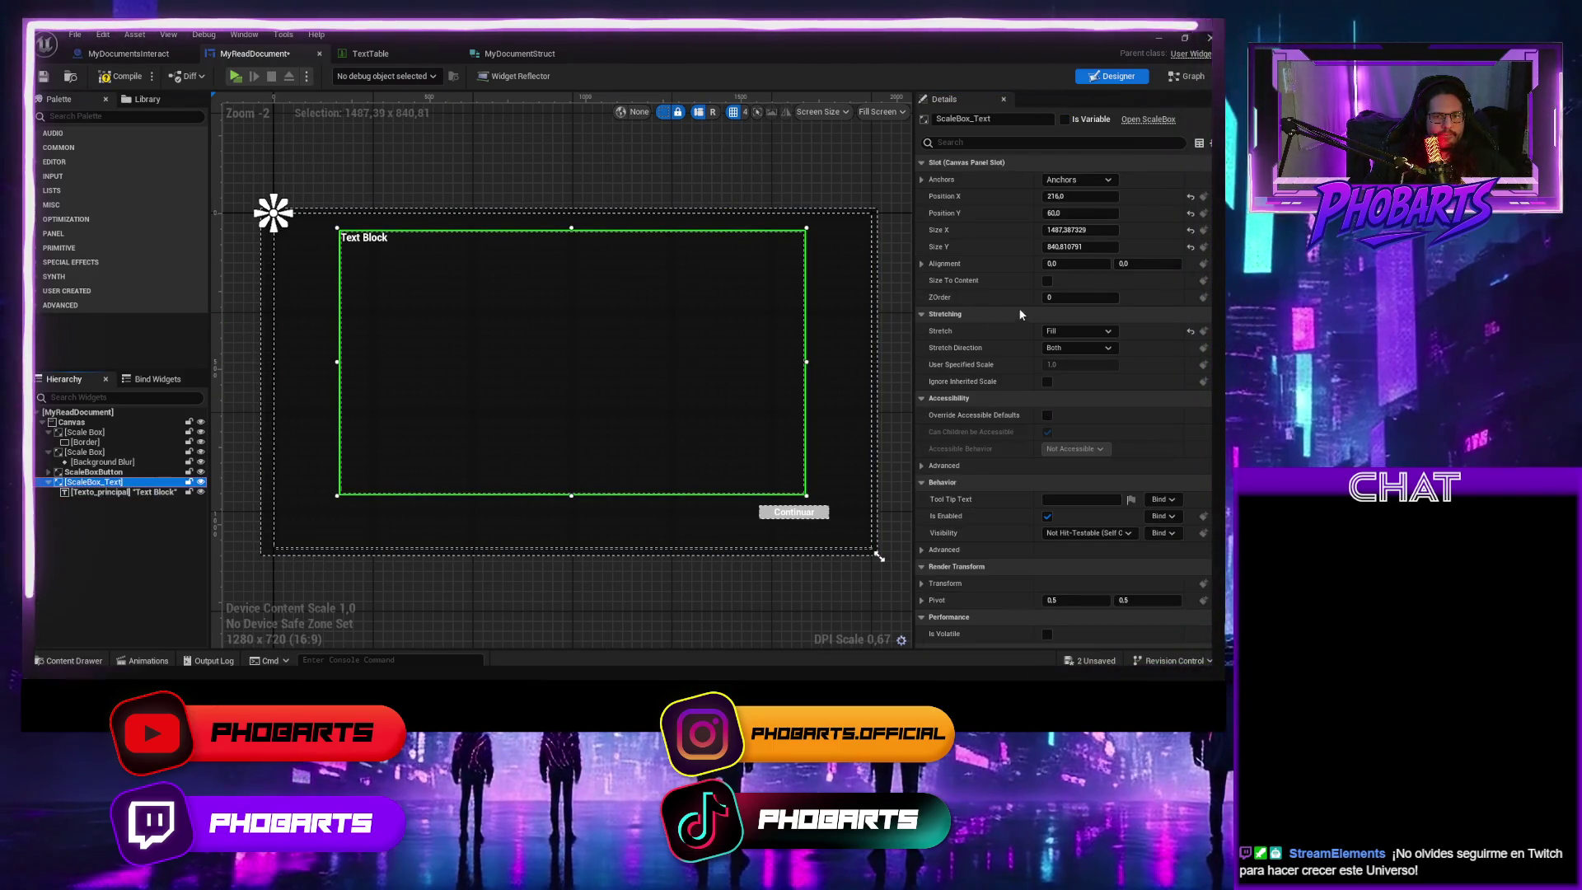
left_click(921, 179)
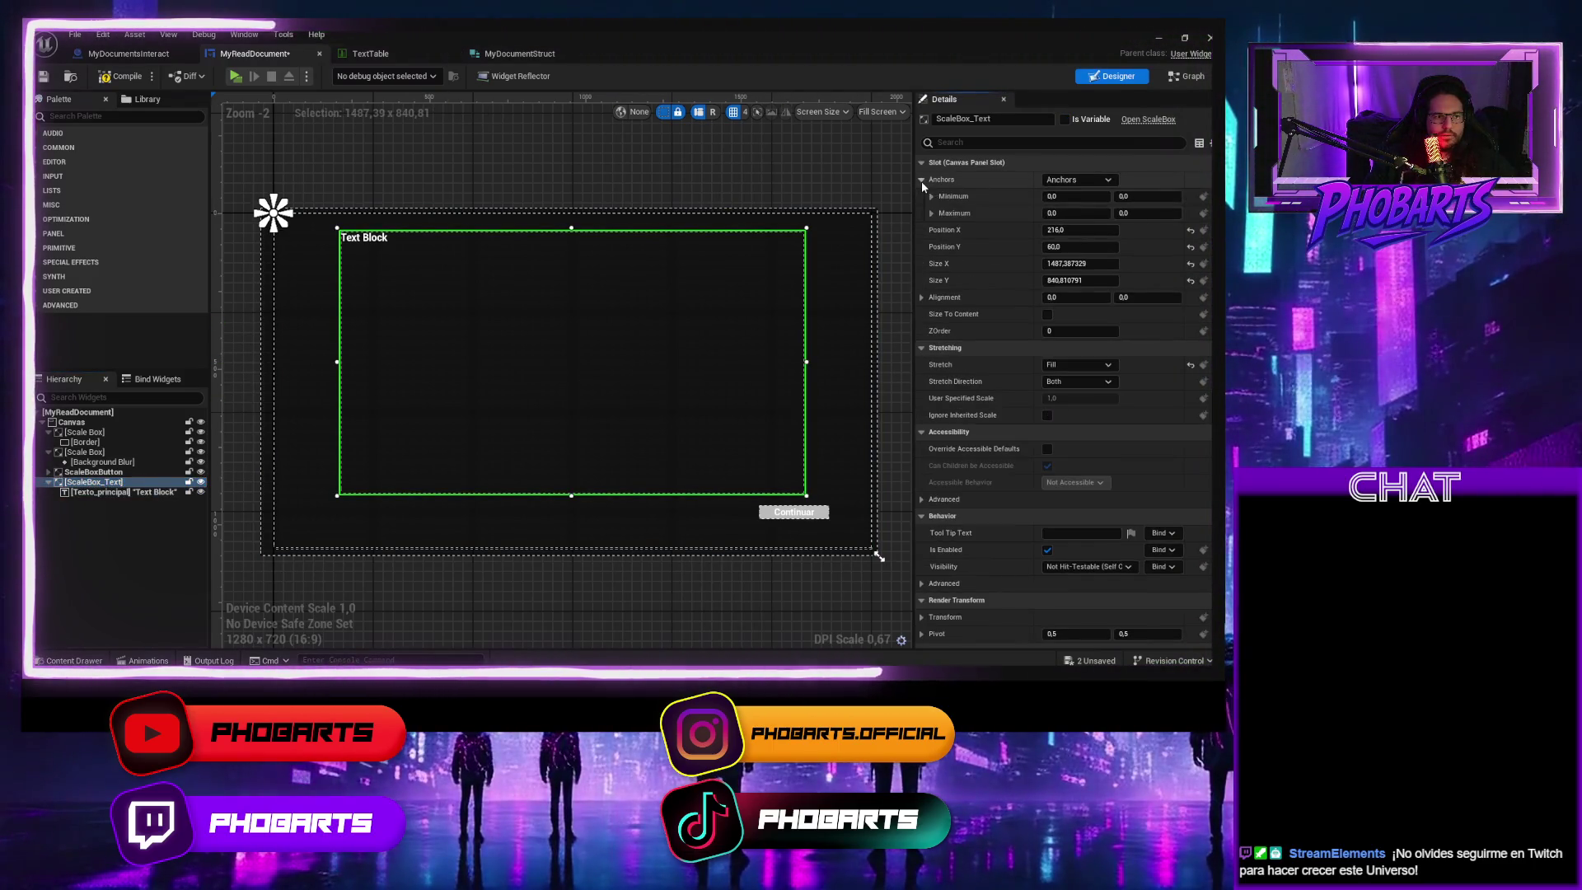
left_click(1101, 180)
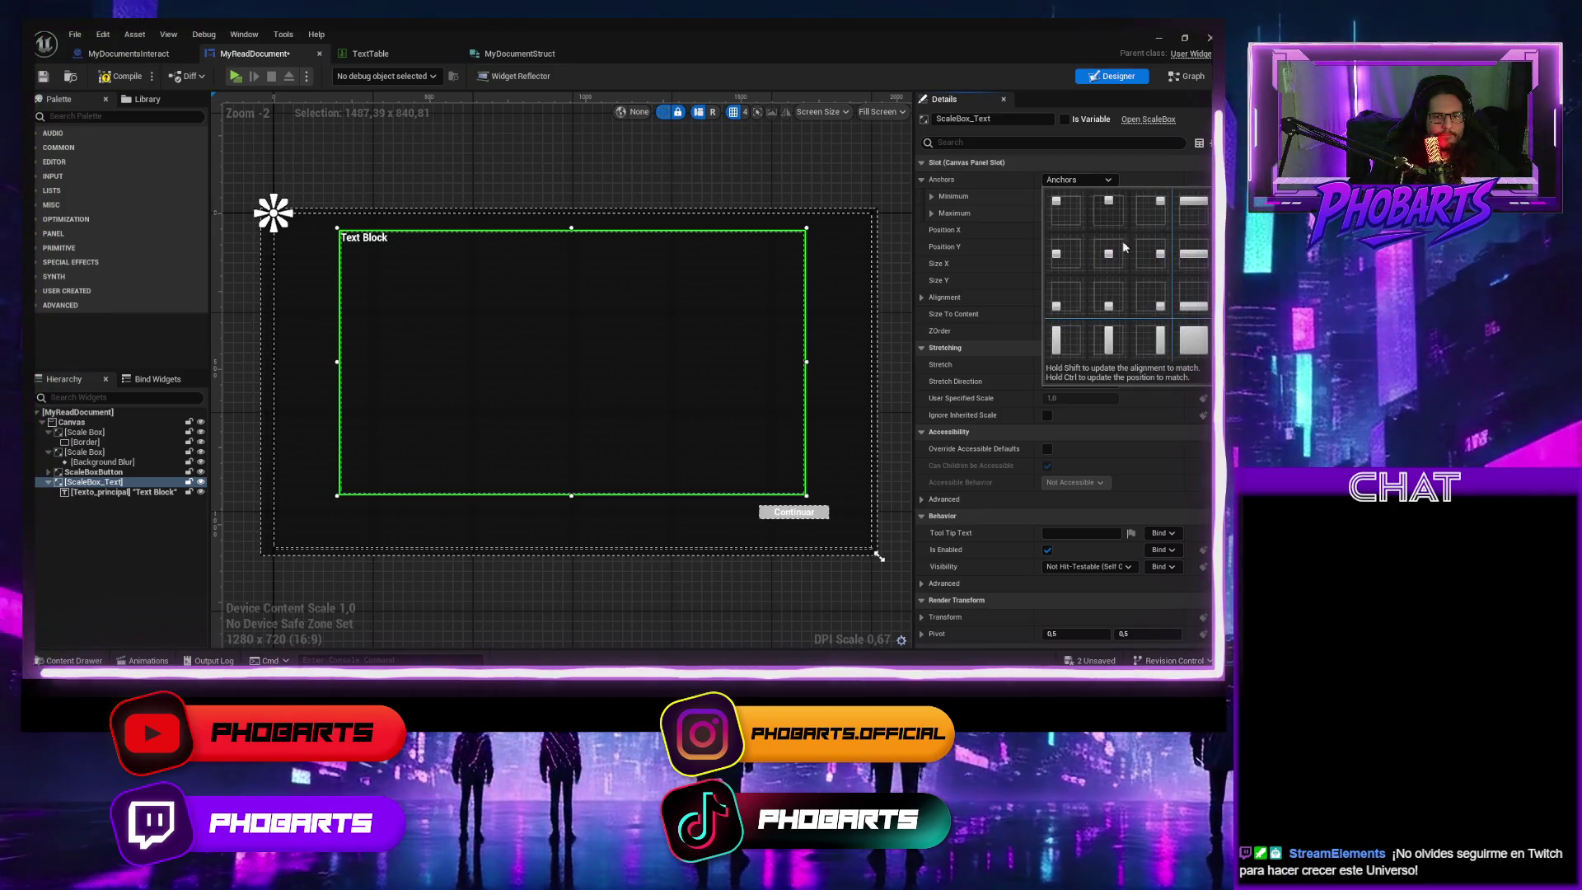
left_click(1185, 333)
left_click(1114, 181)
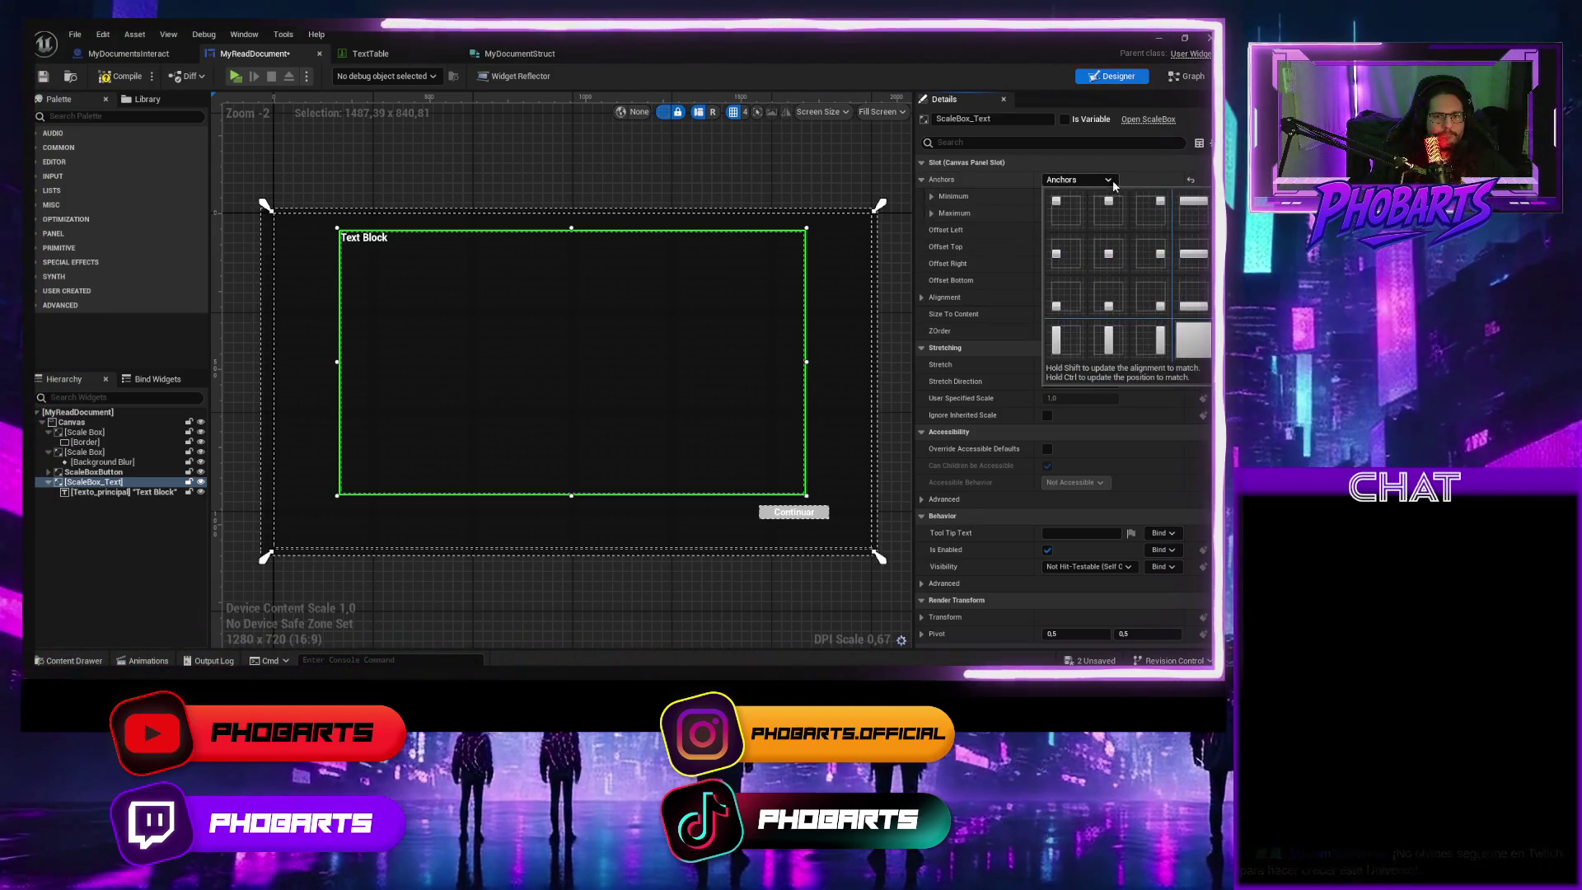
left_click(1076, 209)
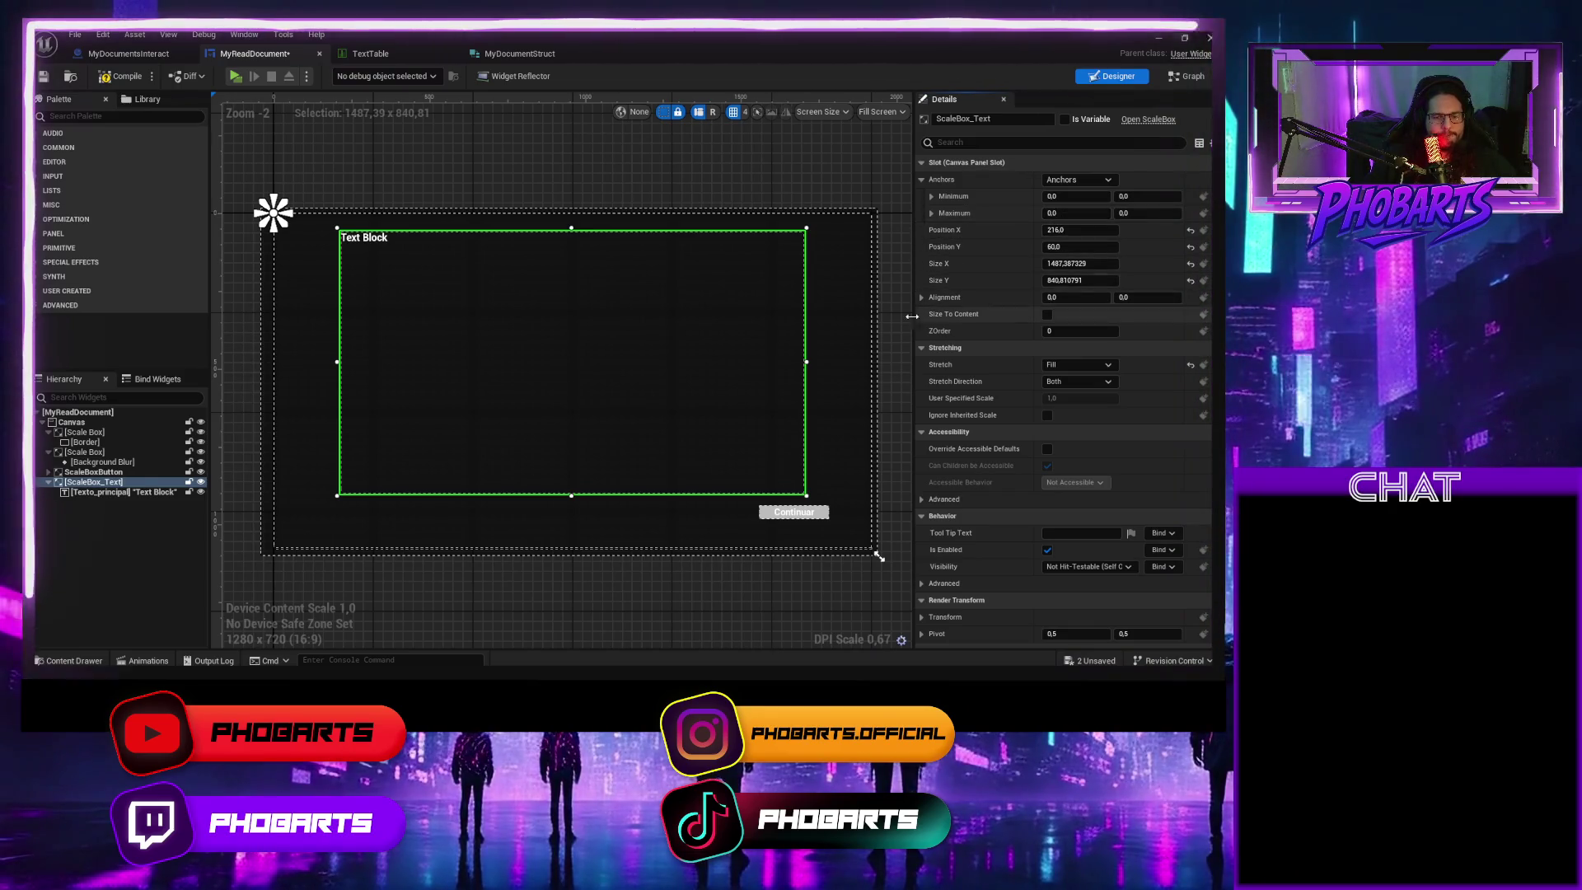
Cycle ScaleBox_Text's Stretch through Scale to Fit, Fit X and Fill, ending on Scale by Safe Zone
scroll(975, 453, "down", 5)
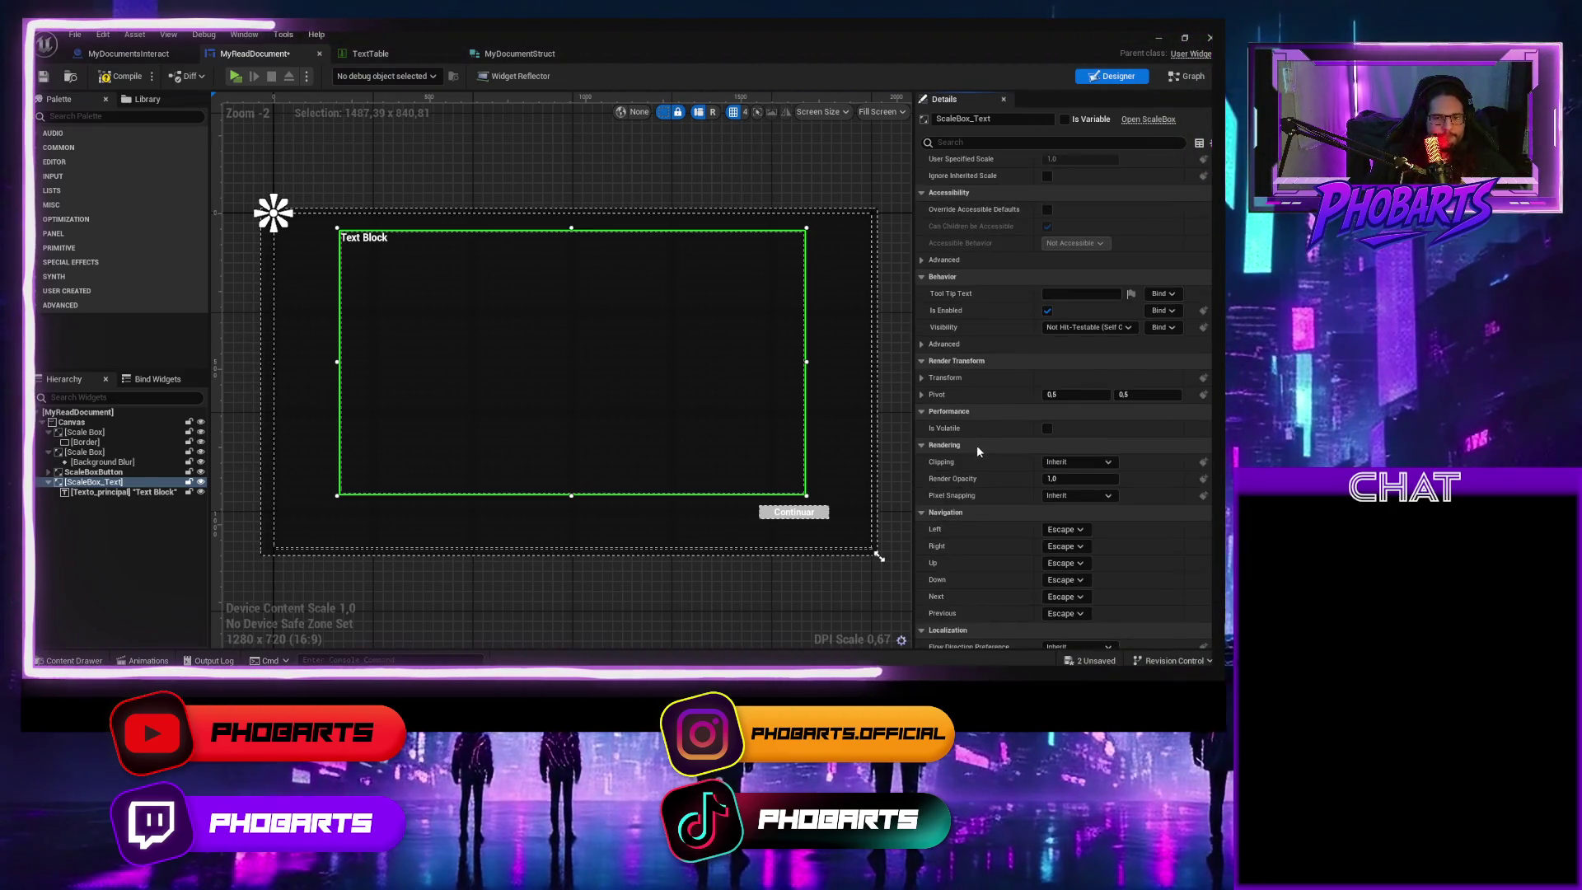
scroll(986, 433, "up", 3)
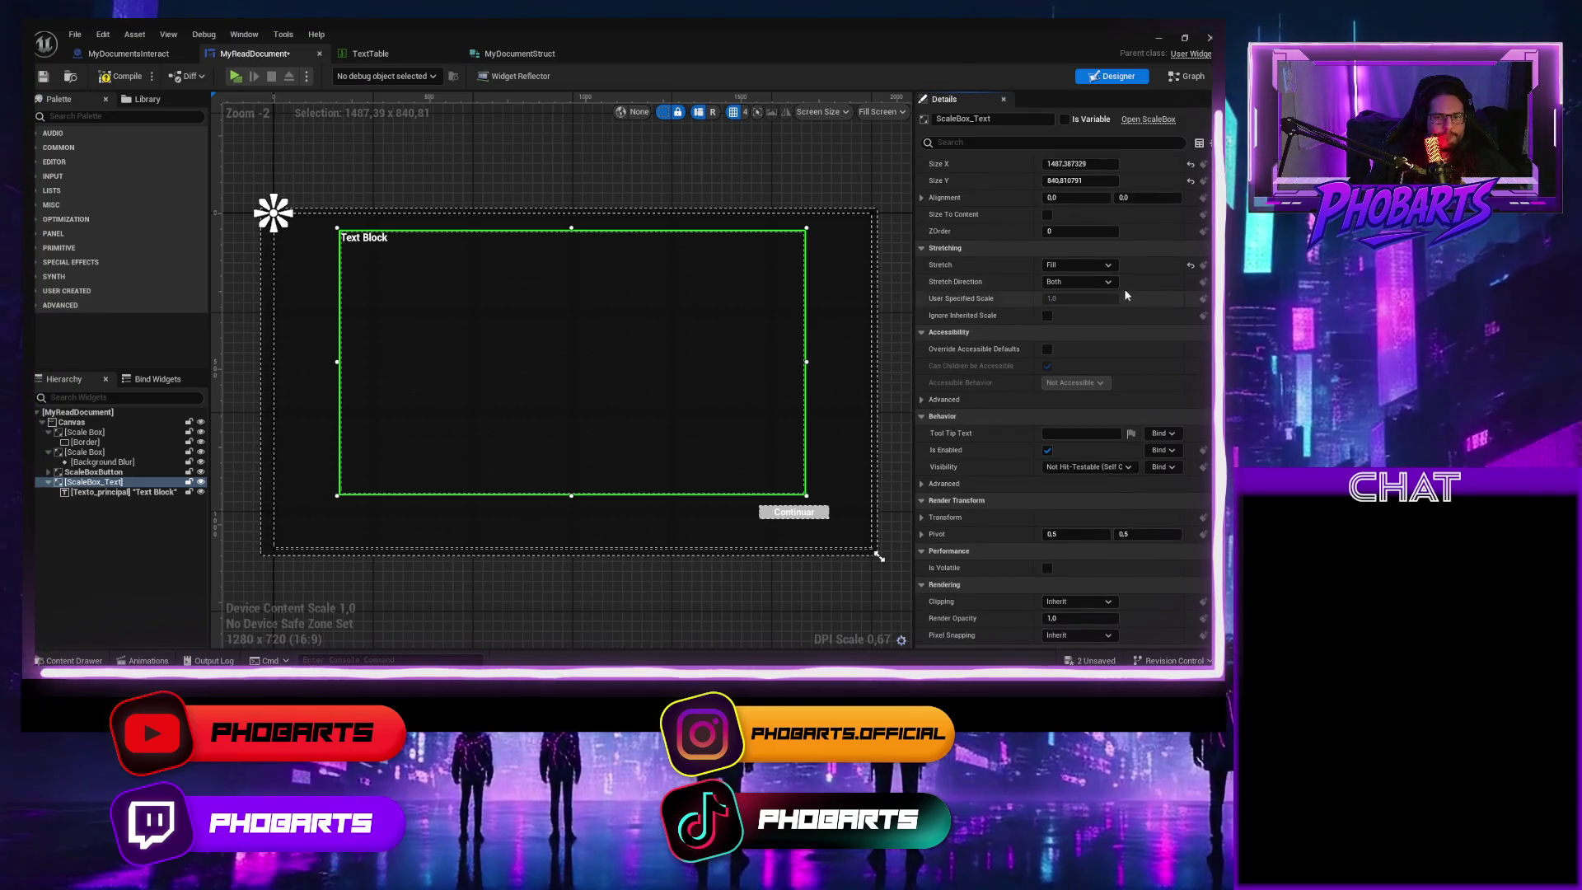
left_click(1077, 264)
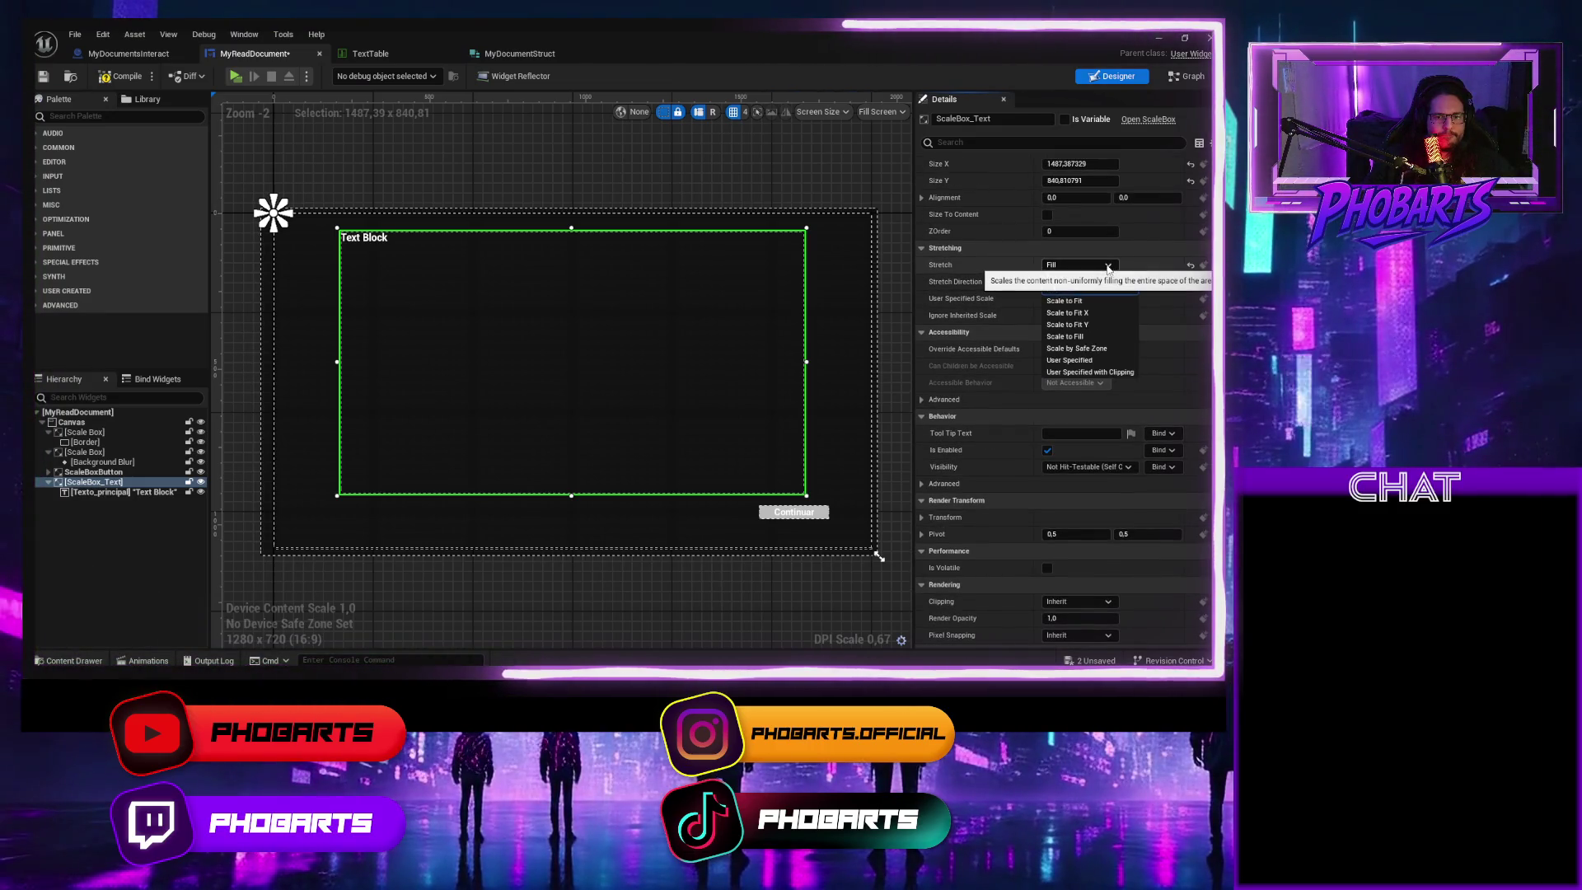
left_click(1076, 301)
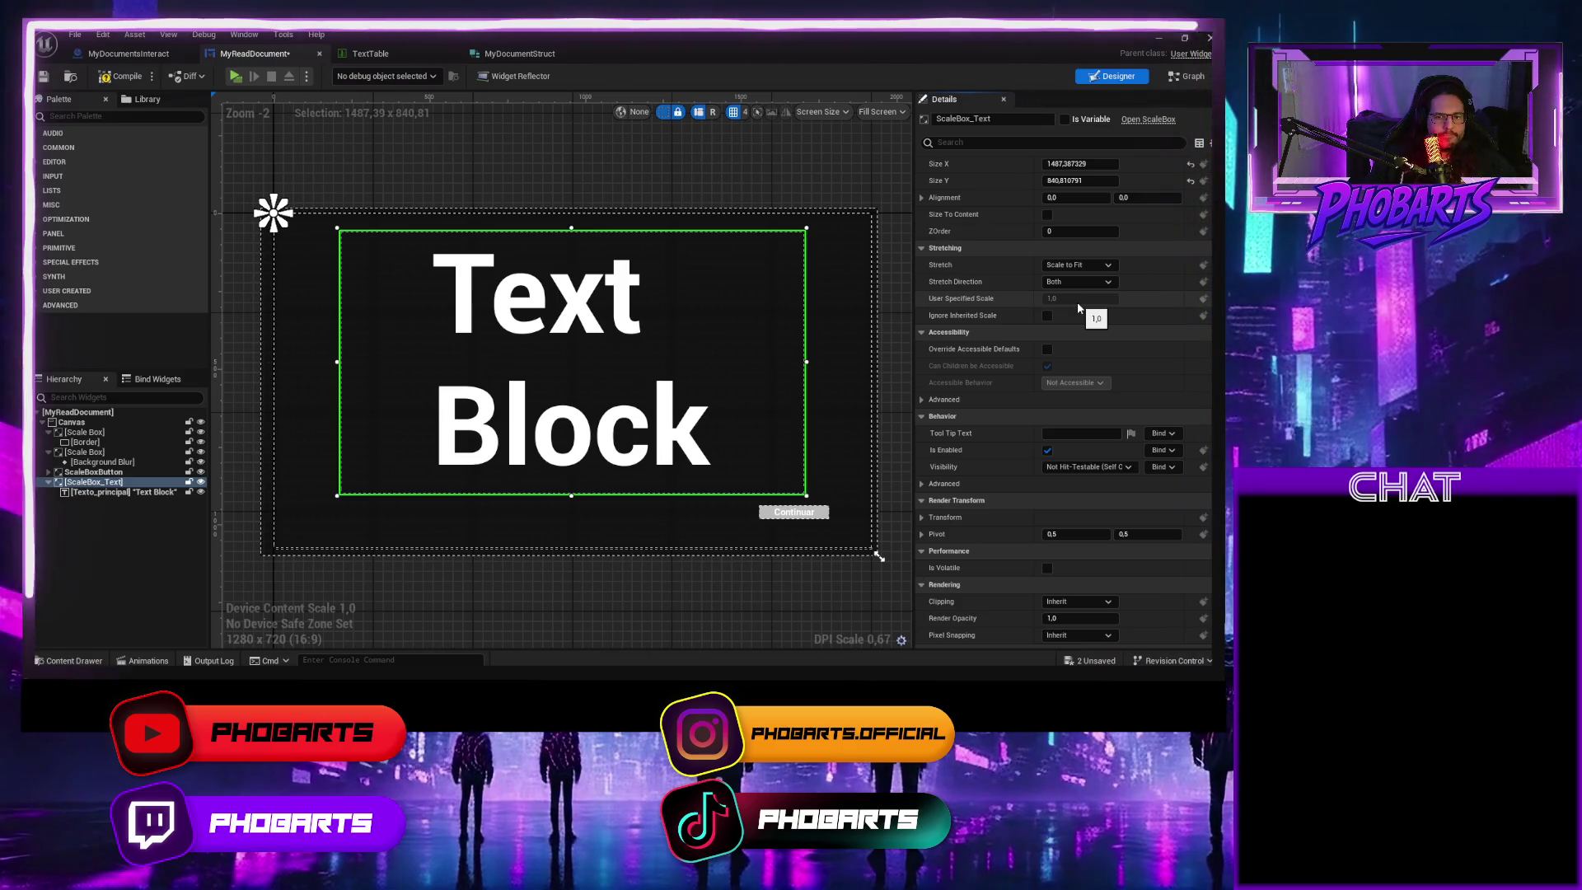
left_click(1077, 265)
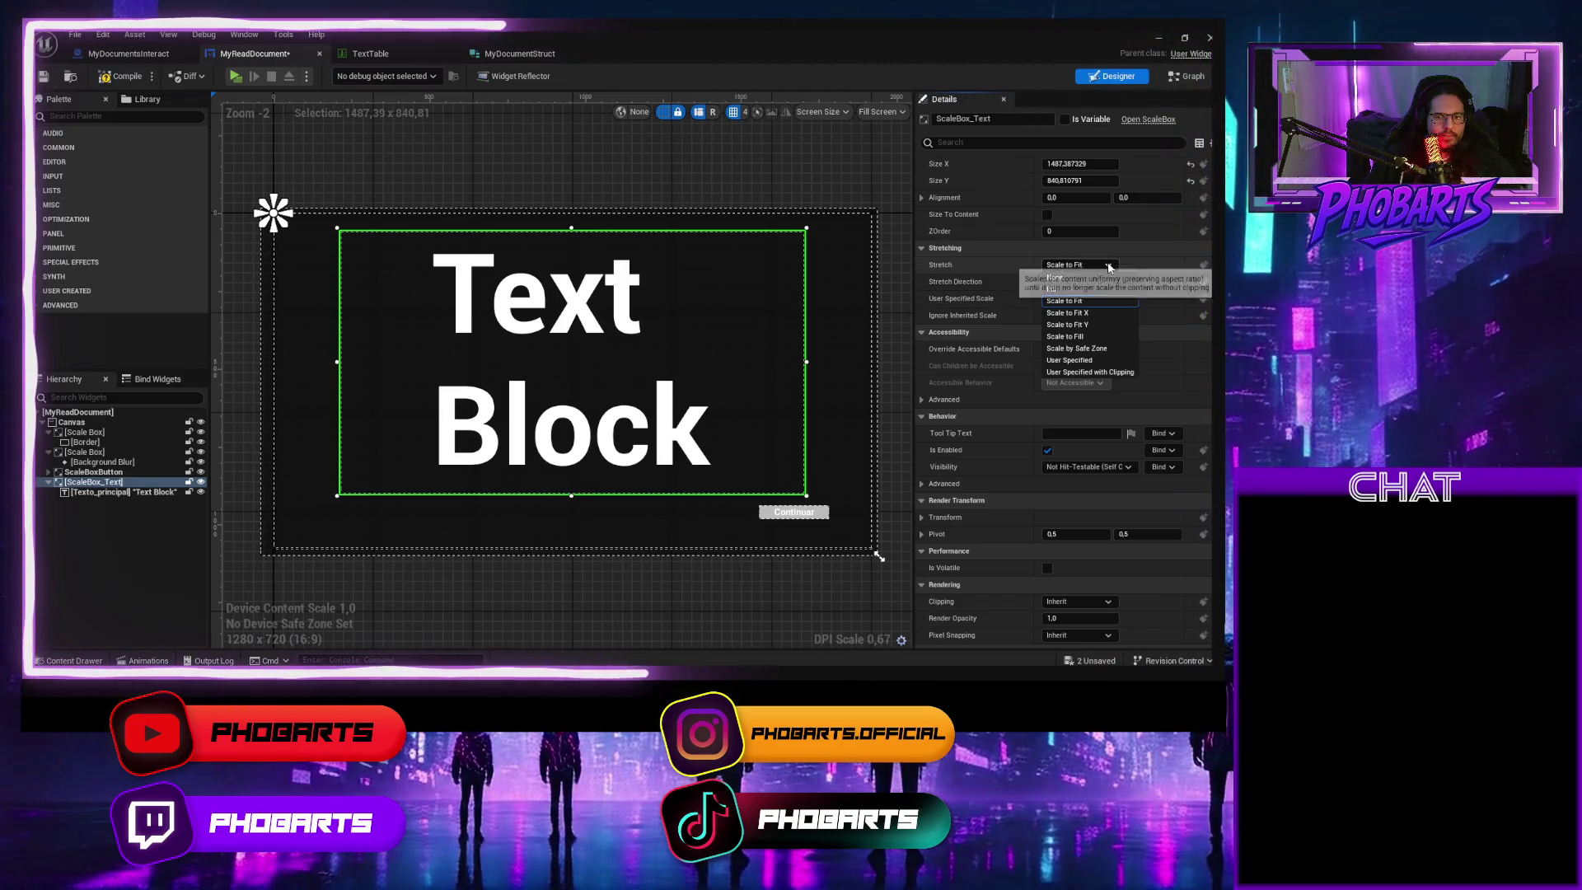
left_click(1087, 315)
left_click(1079, 264)
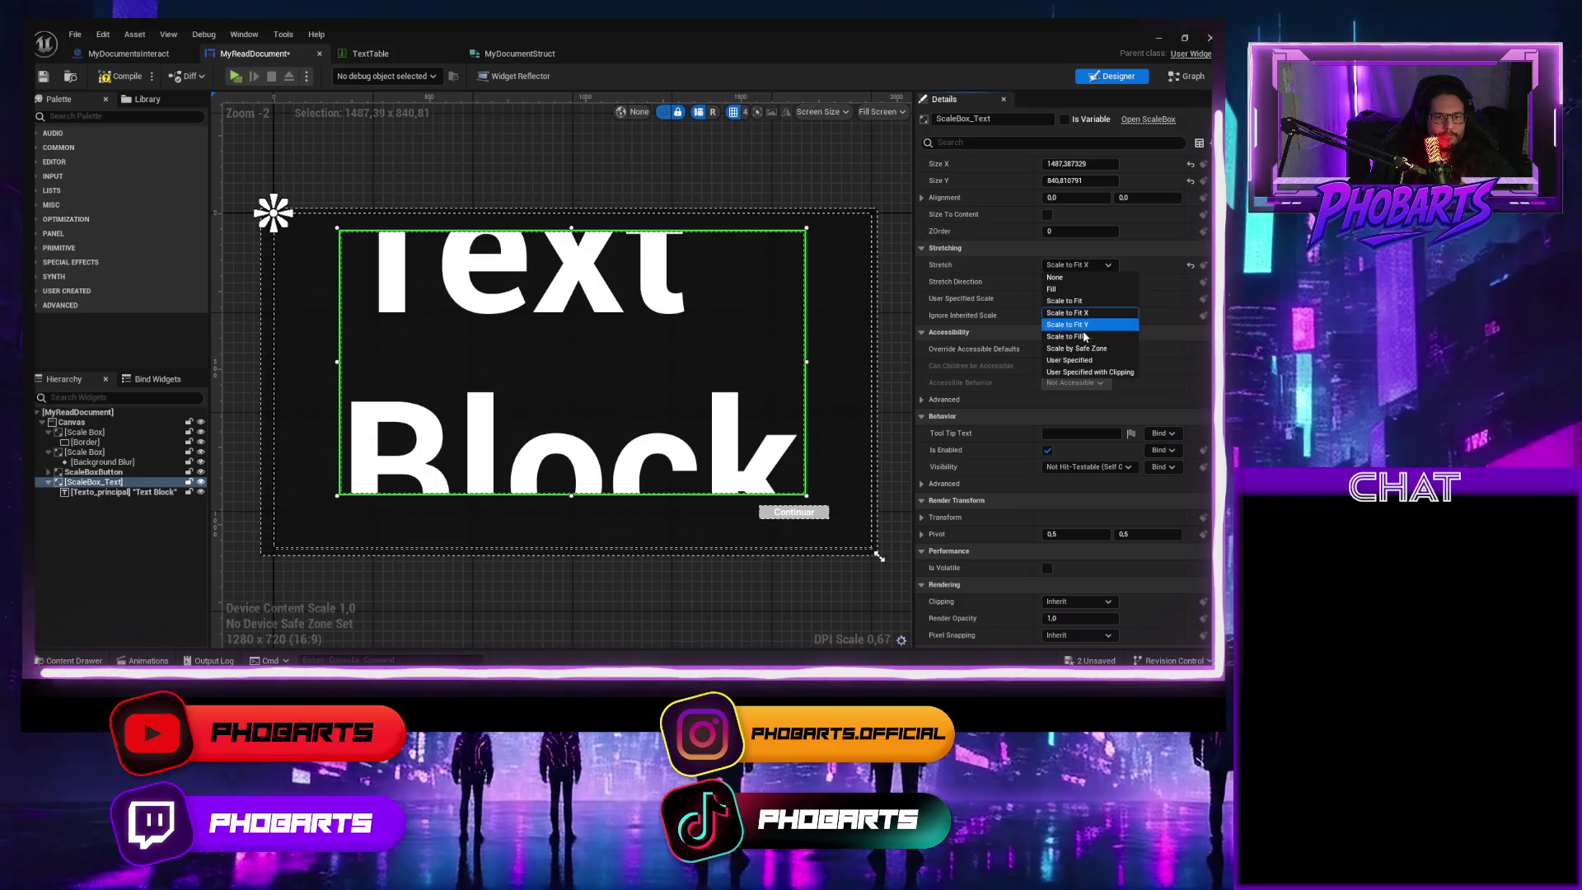
left_click(1083, 336)
left_click(1078, 264)
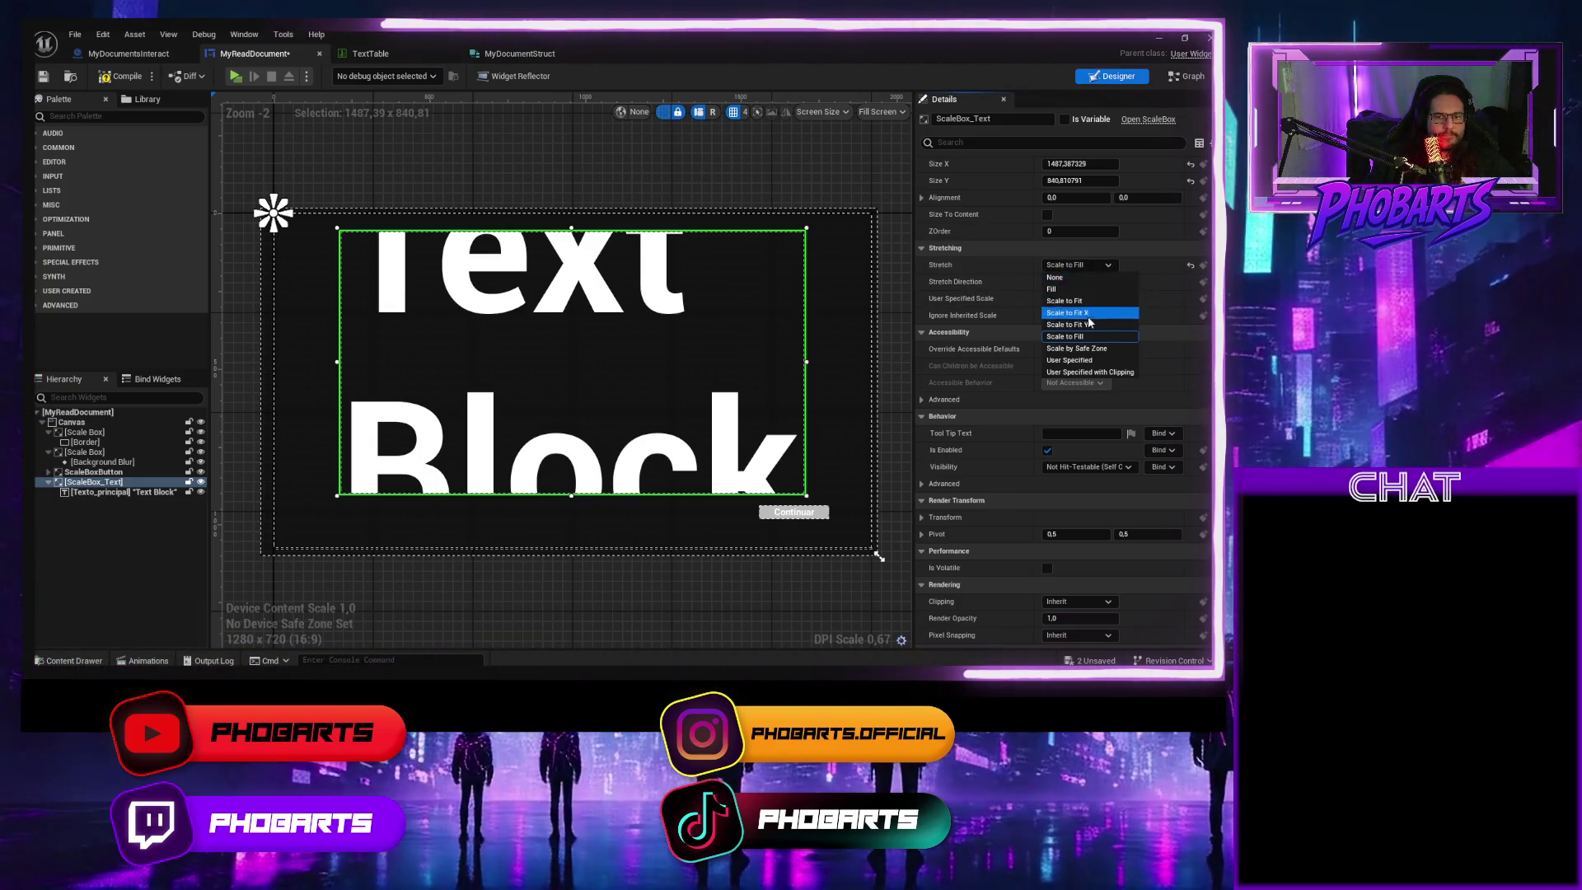
left_click(1083, 348)
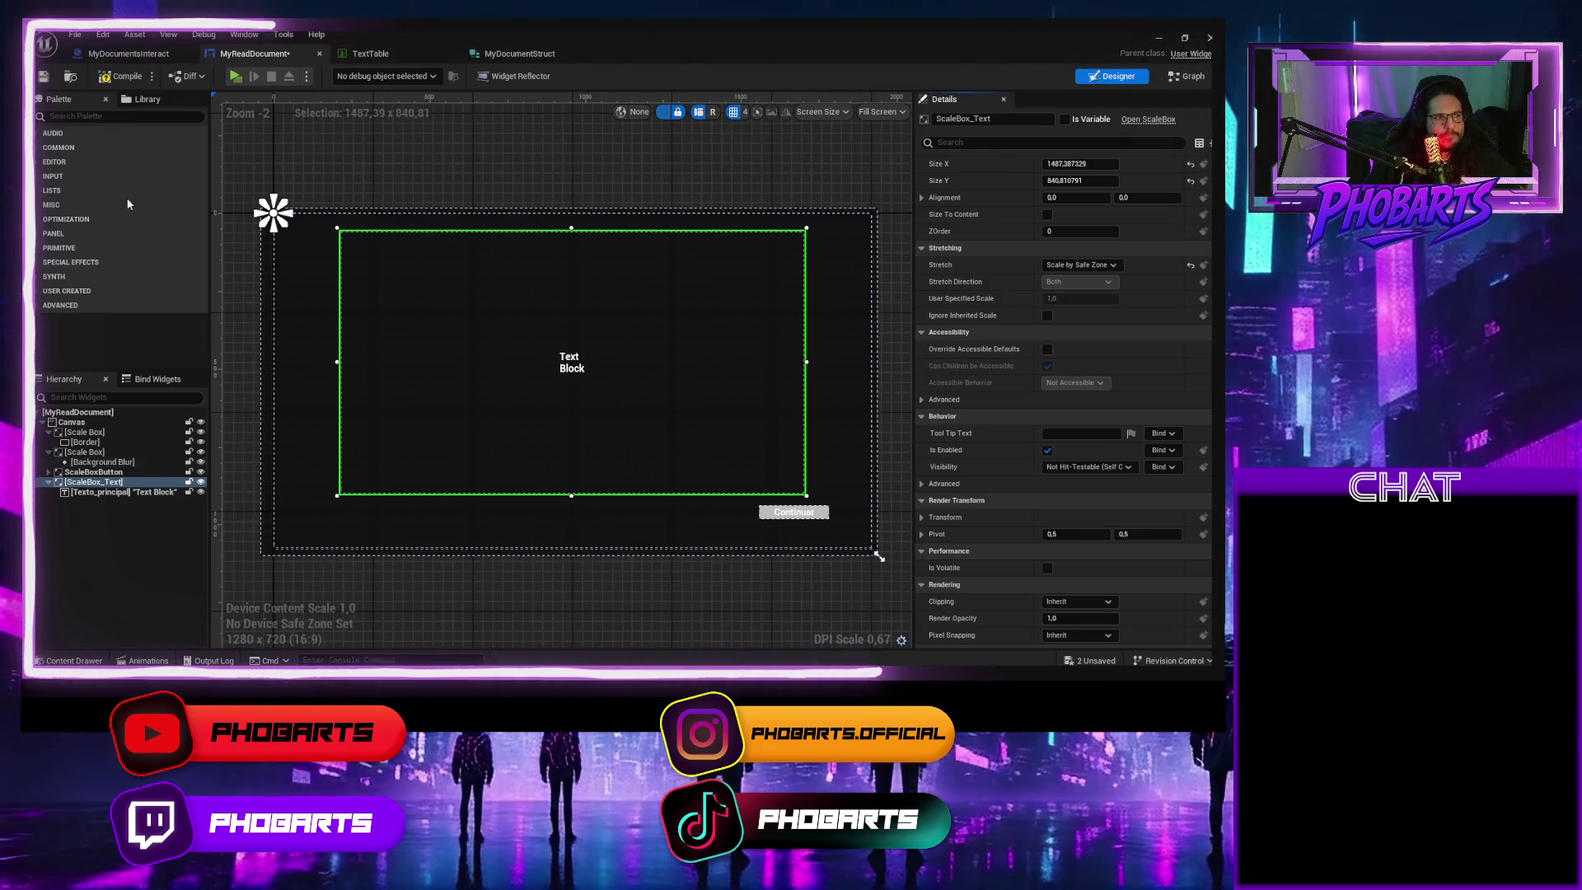
Save the widget, play-test the document text, and reselect Texto_principal
key("ctrl+s")
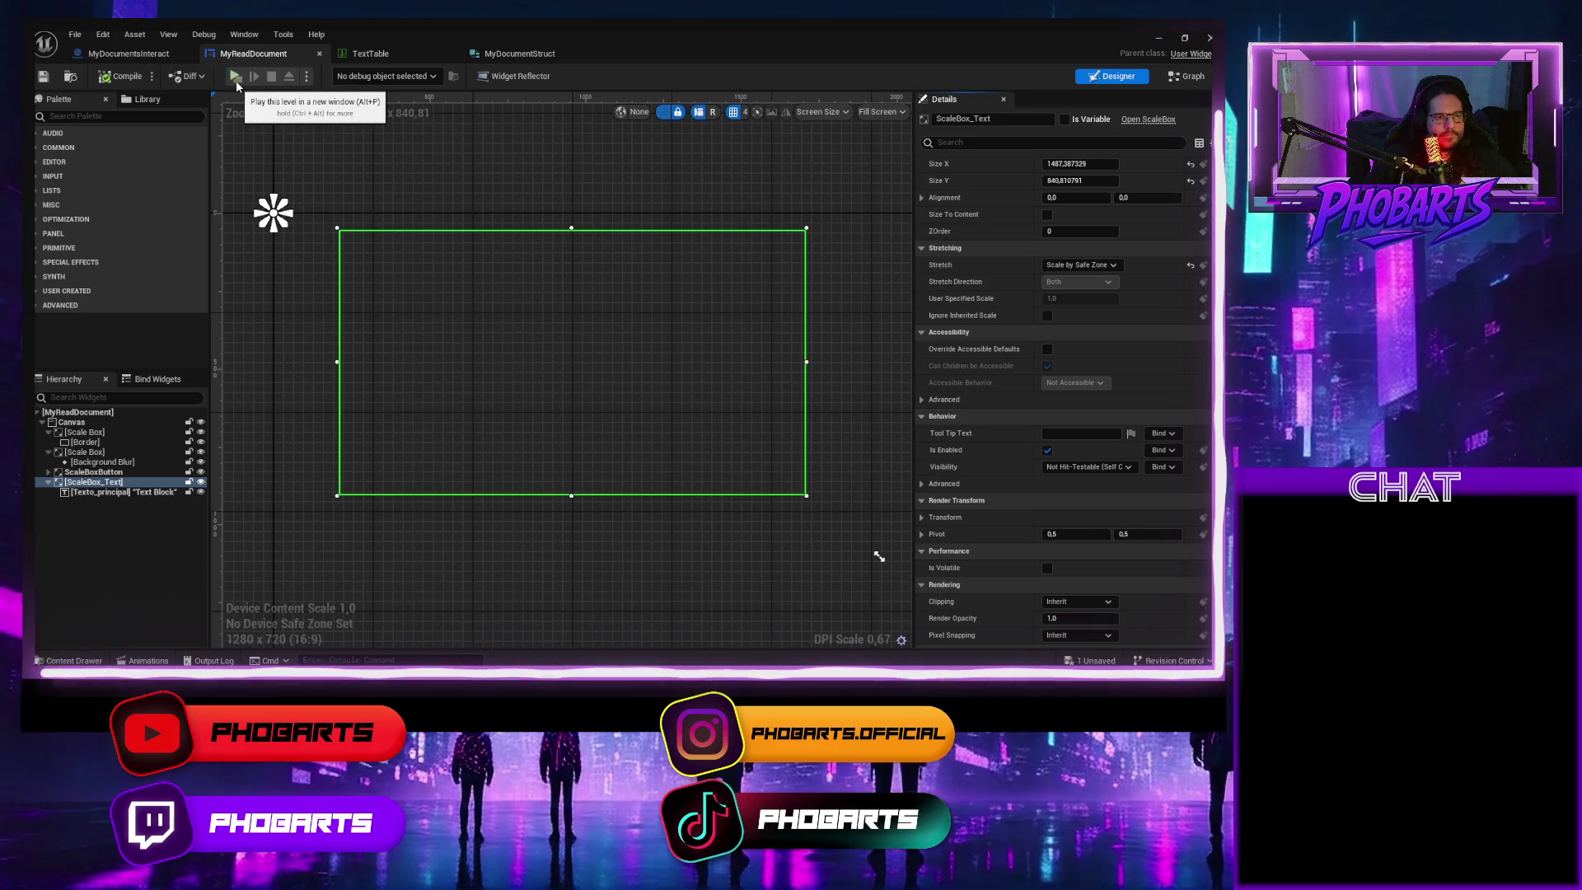
left_click(236, 78)
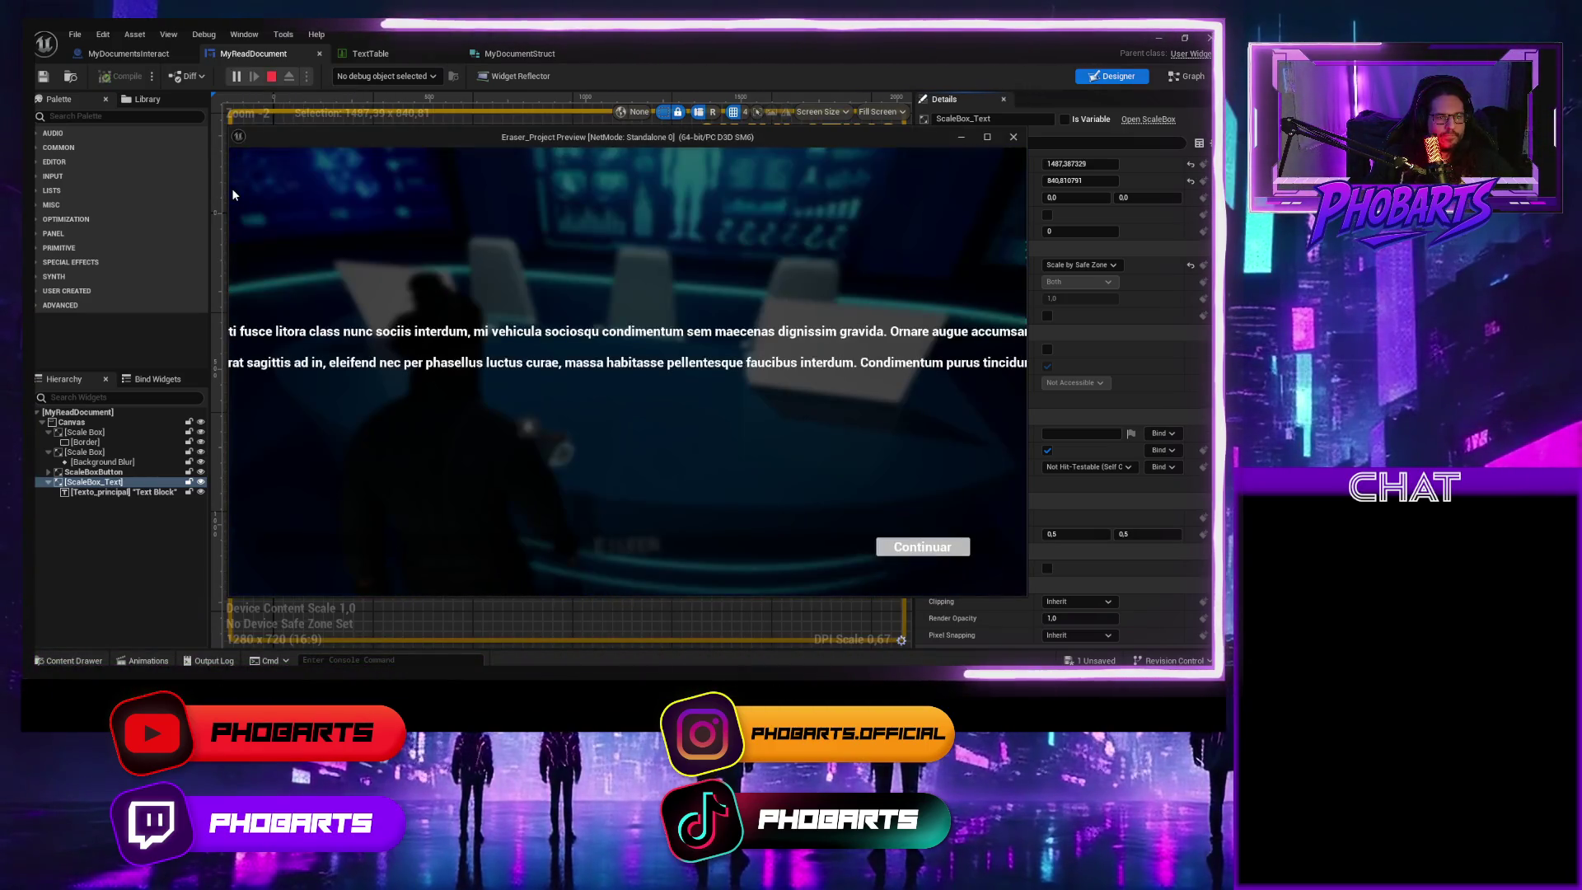
key("Escape")
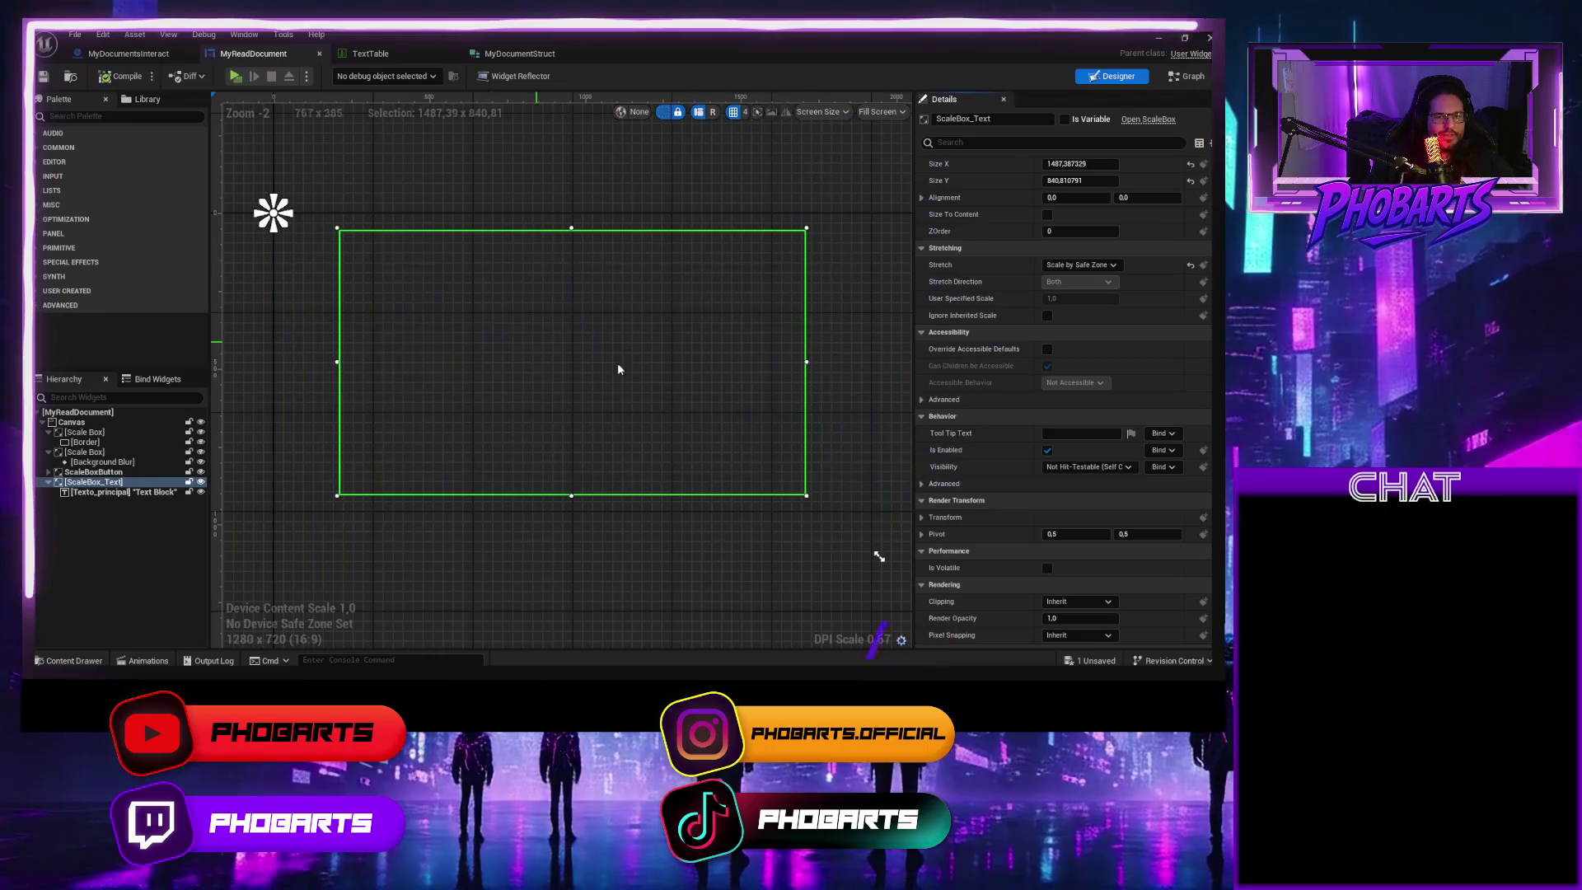
left_click(112, 492)
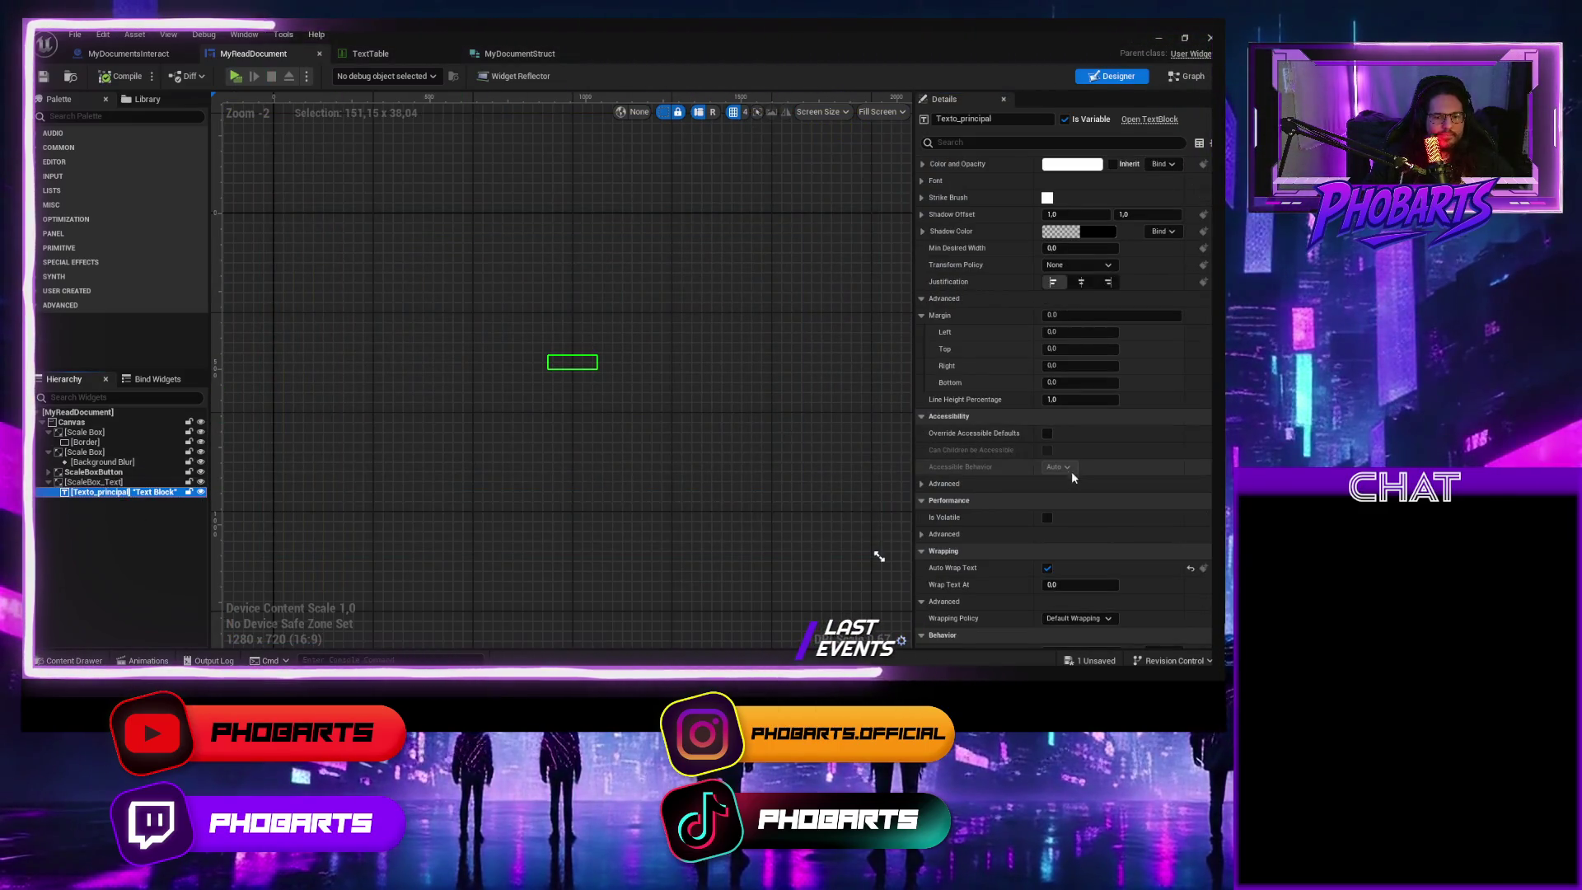
Set Texto_principal's alignment to Fill and play-test the reading widget
scroll(1067, 521, "up", 3)
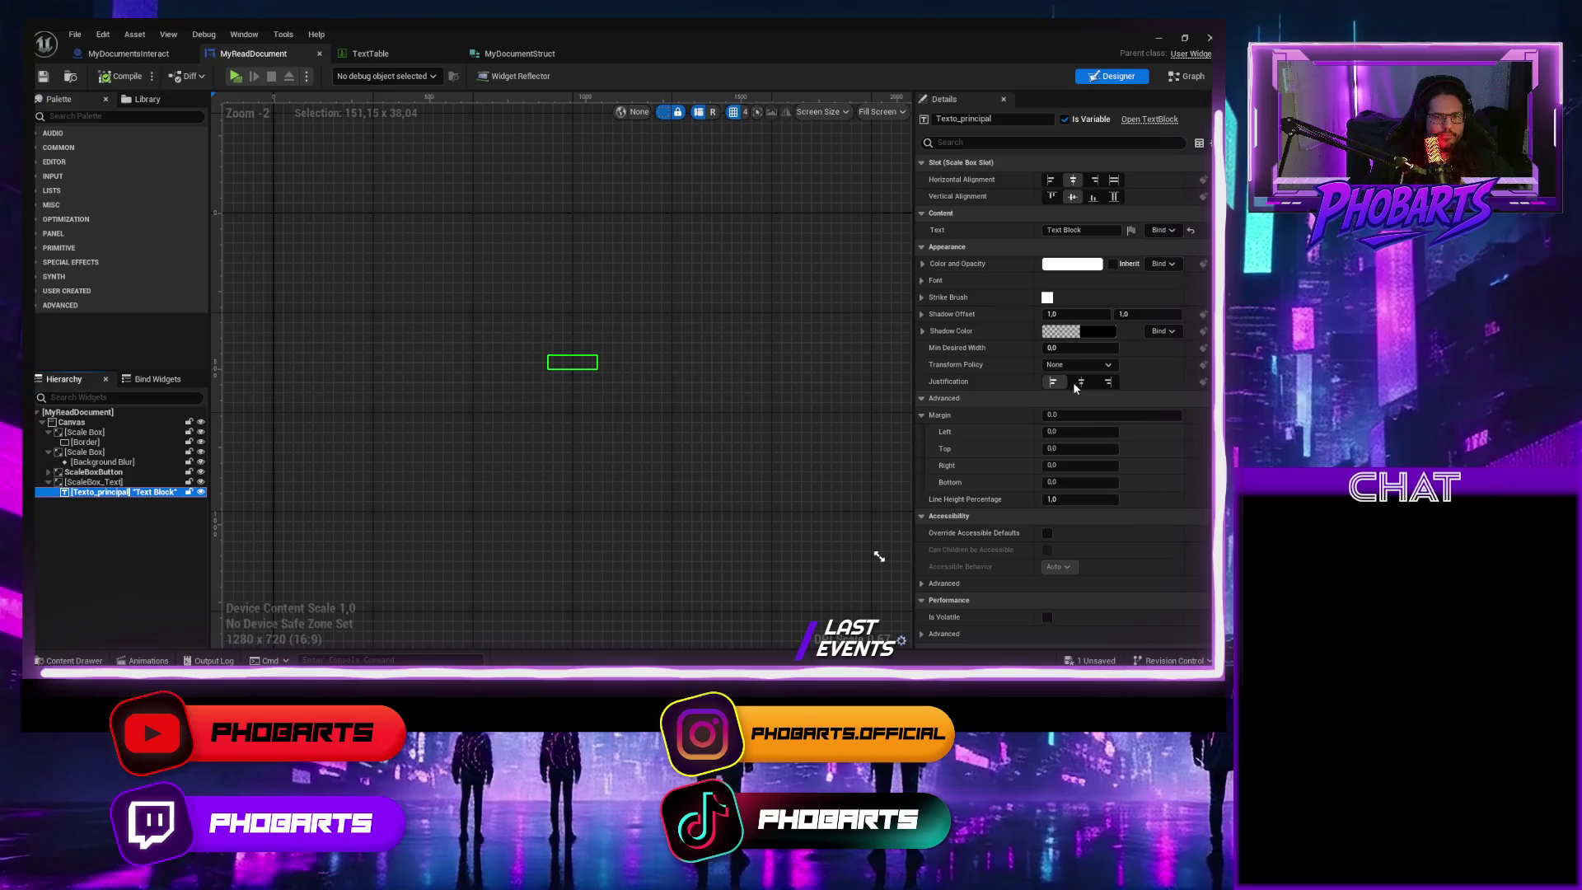
left_click(1114, 179)
left_click(1114, 197)
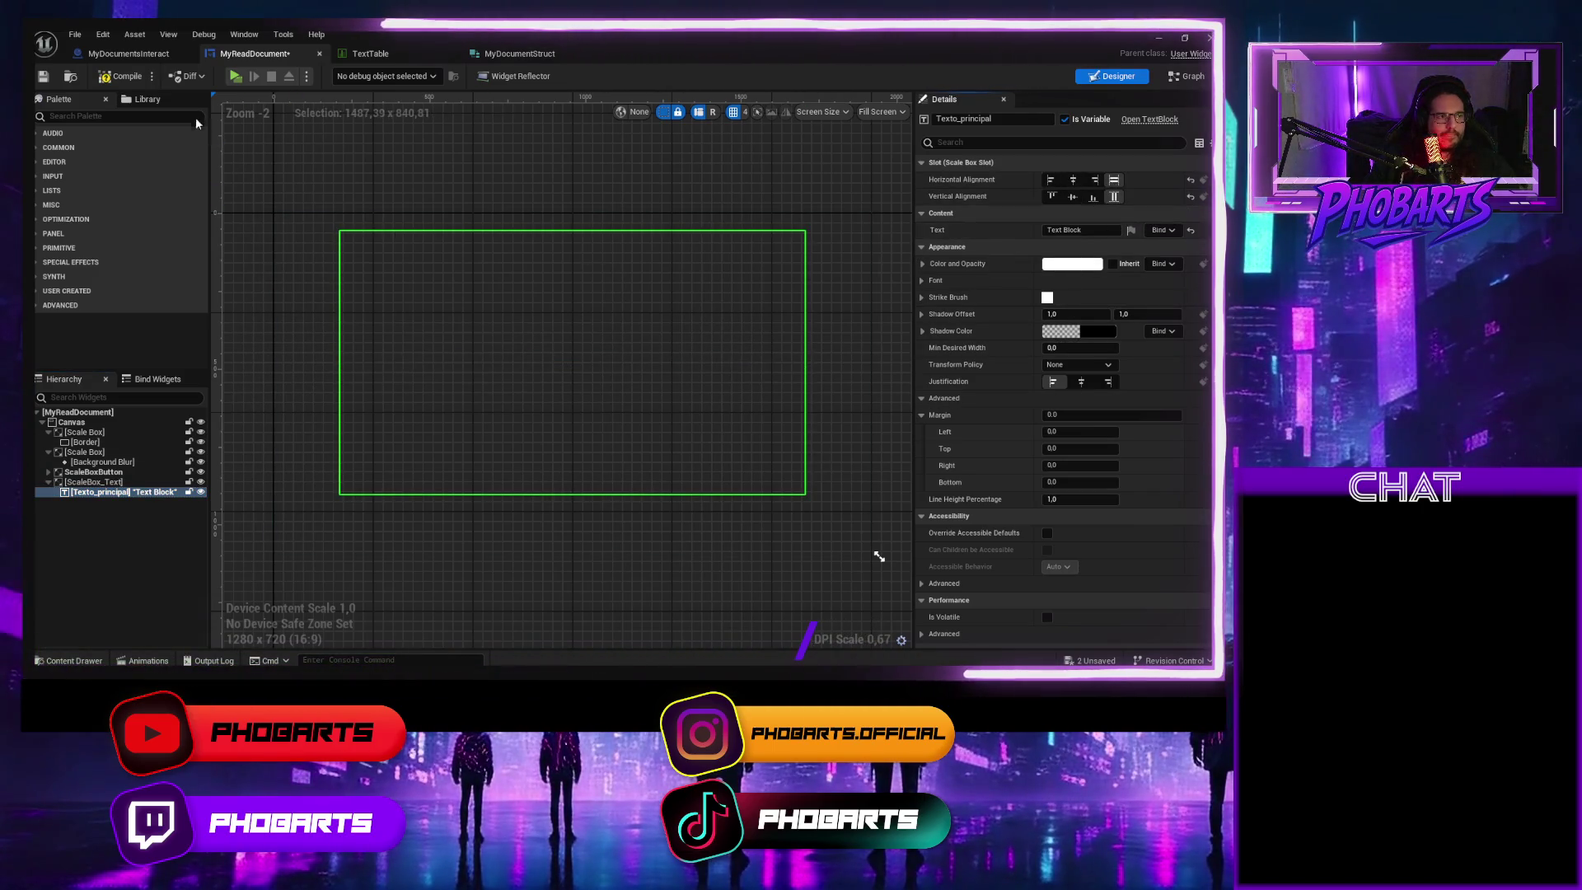
left_click(233, 77)
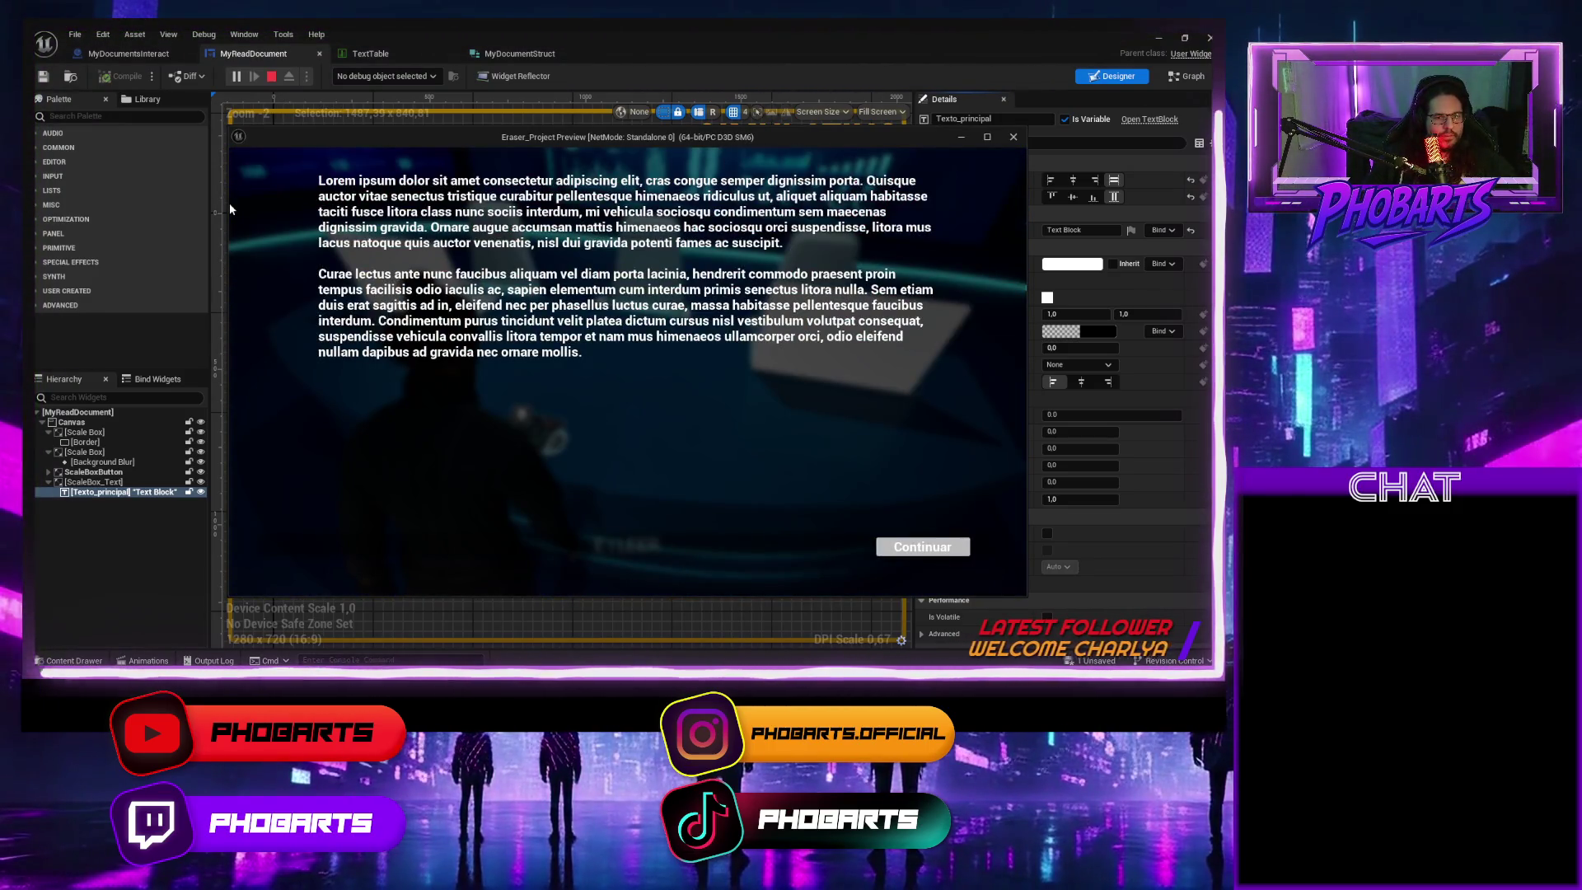
key("Escape")
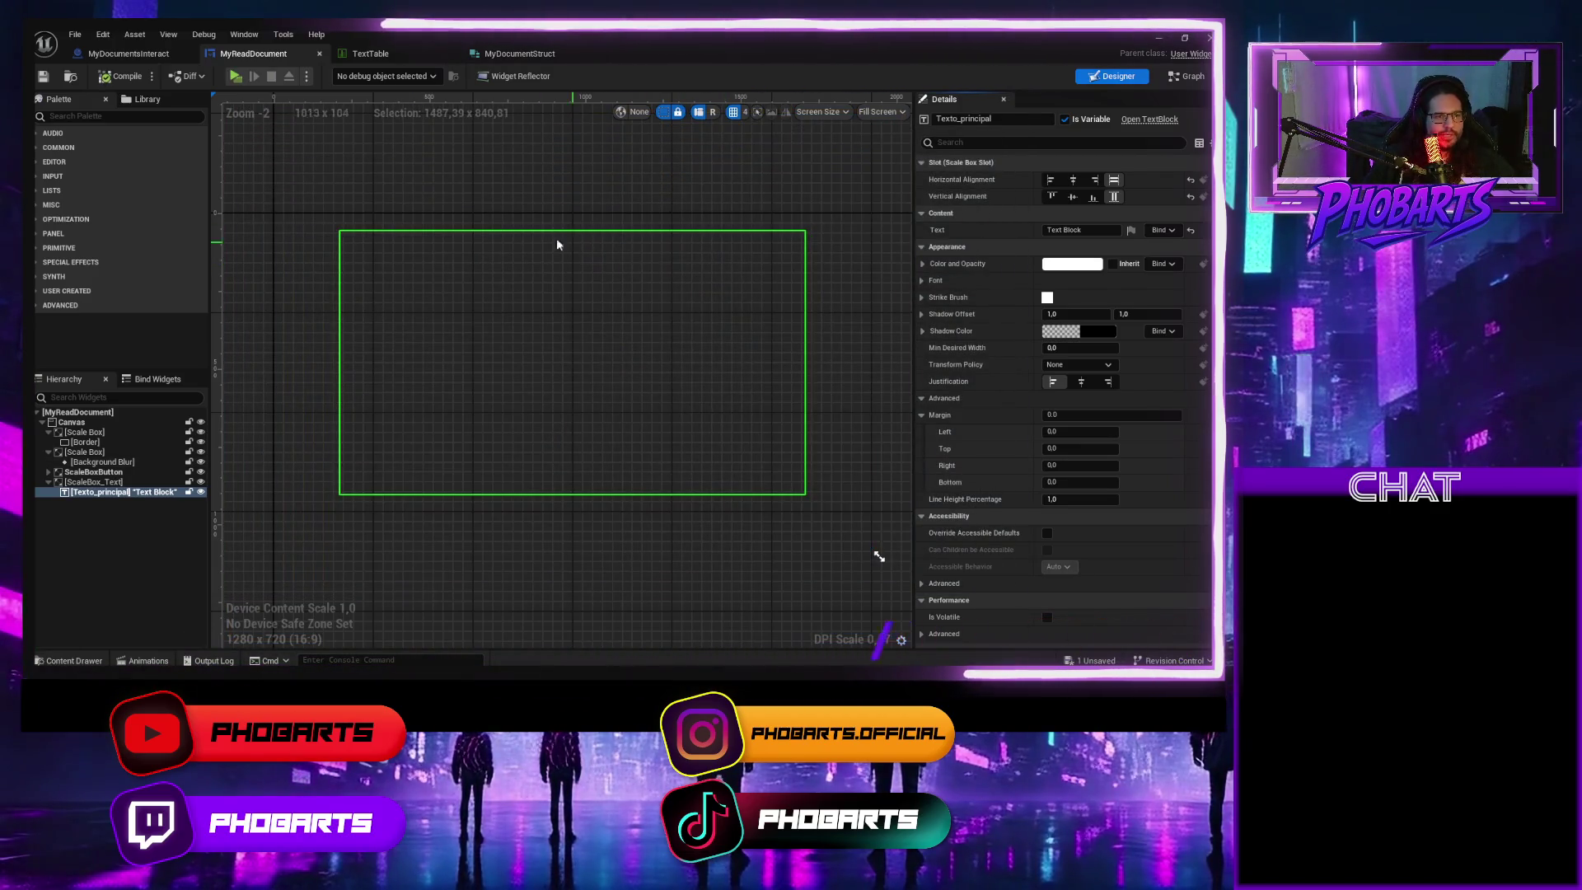
Raise the root Canvas Render Opacity to 1.0 to reveal the layout
left_click(71, 422)
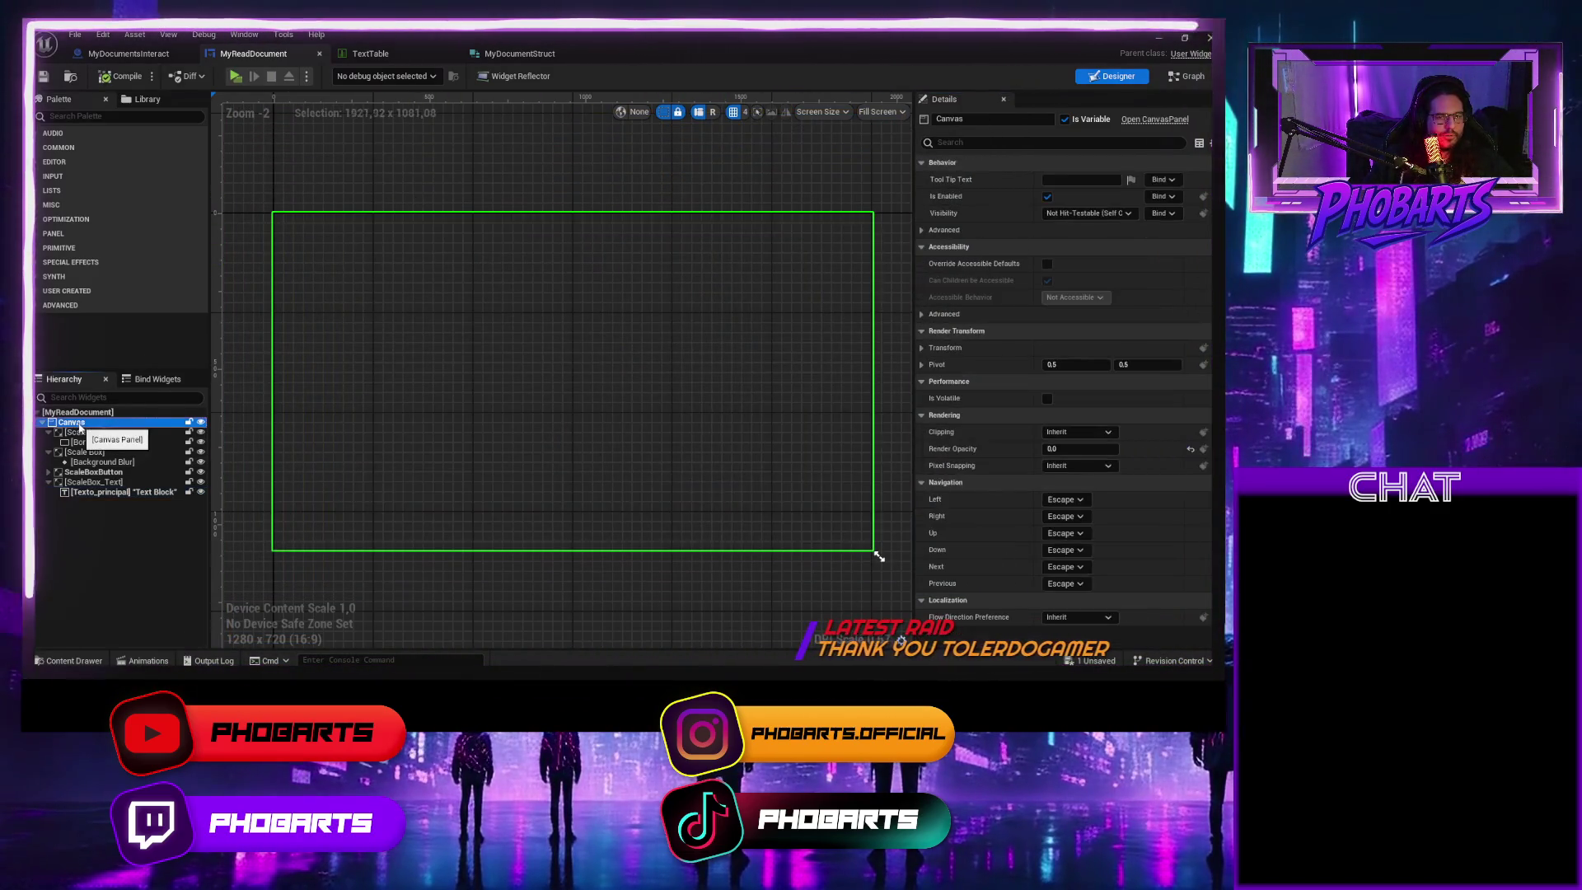
left_click(1082, 452)
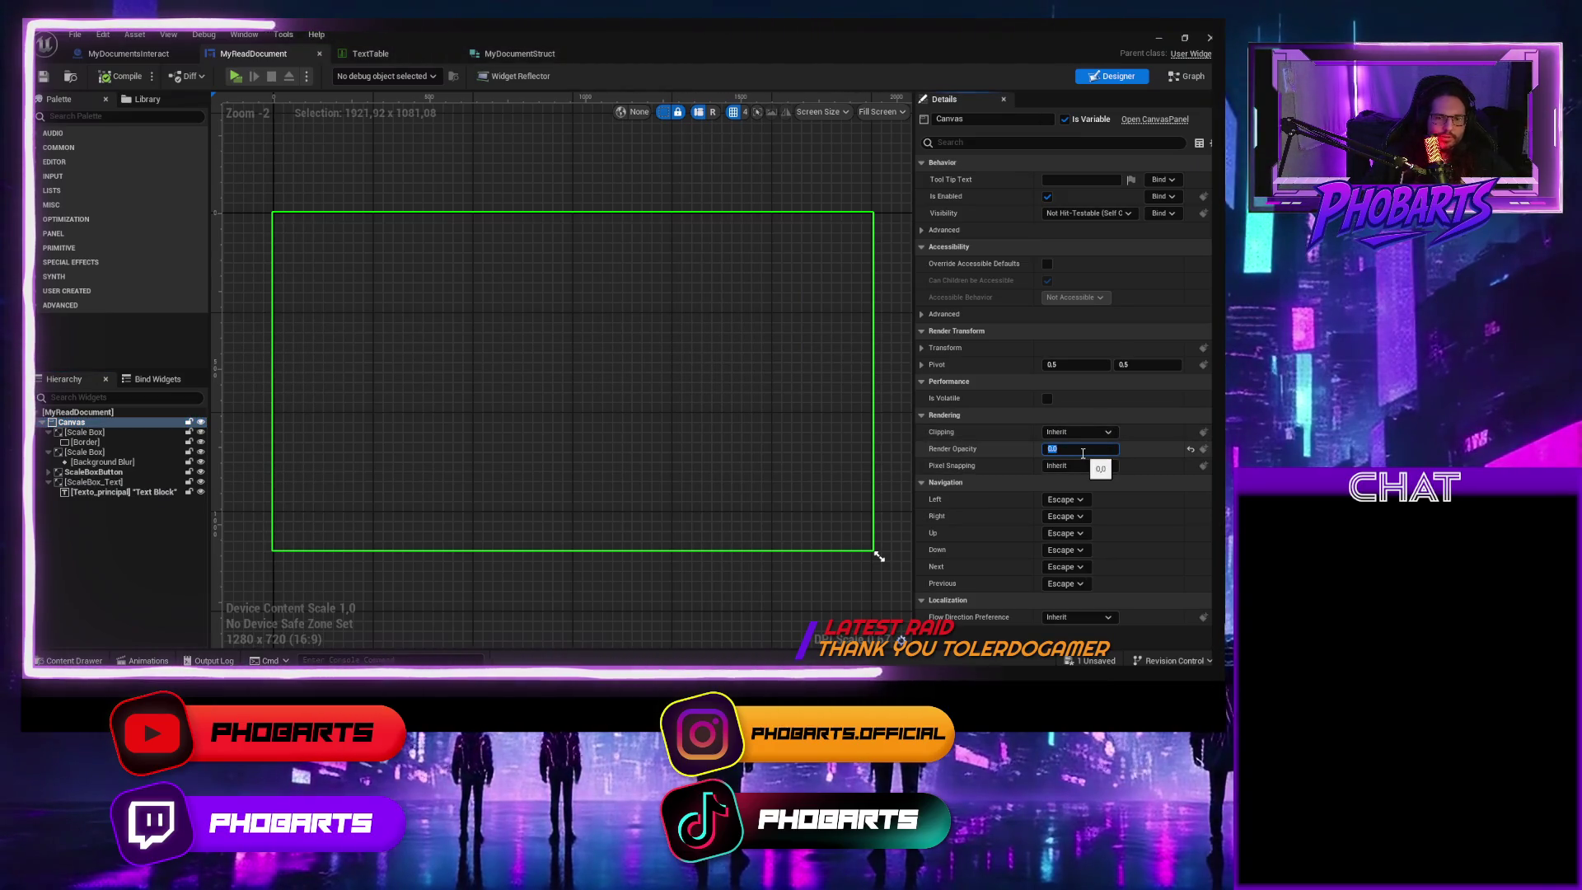
type("1")
key("Return")
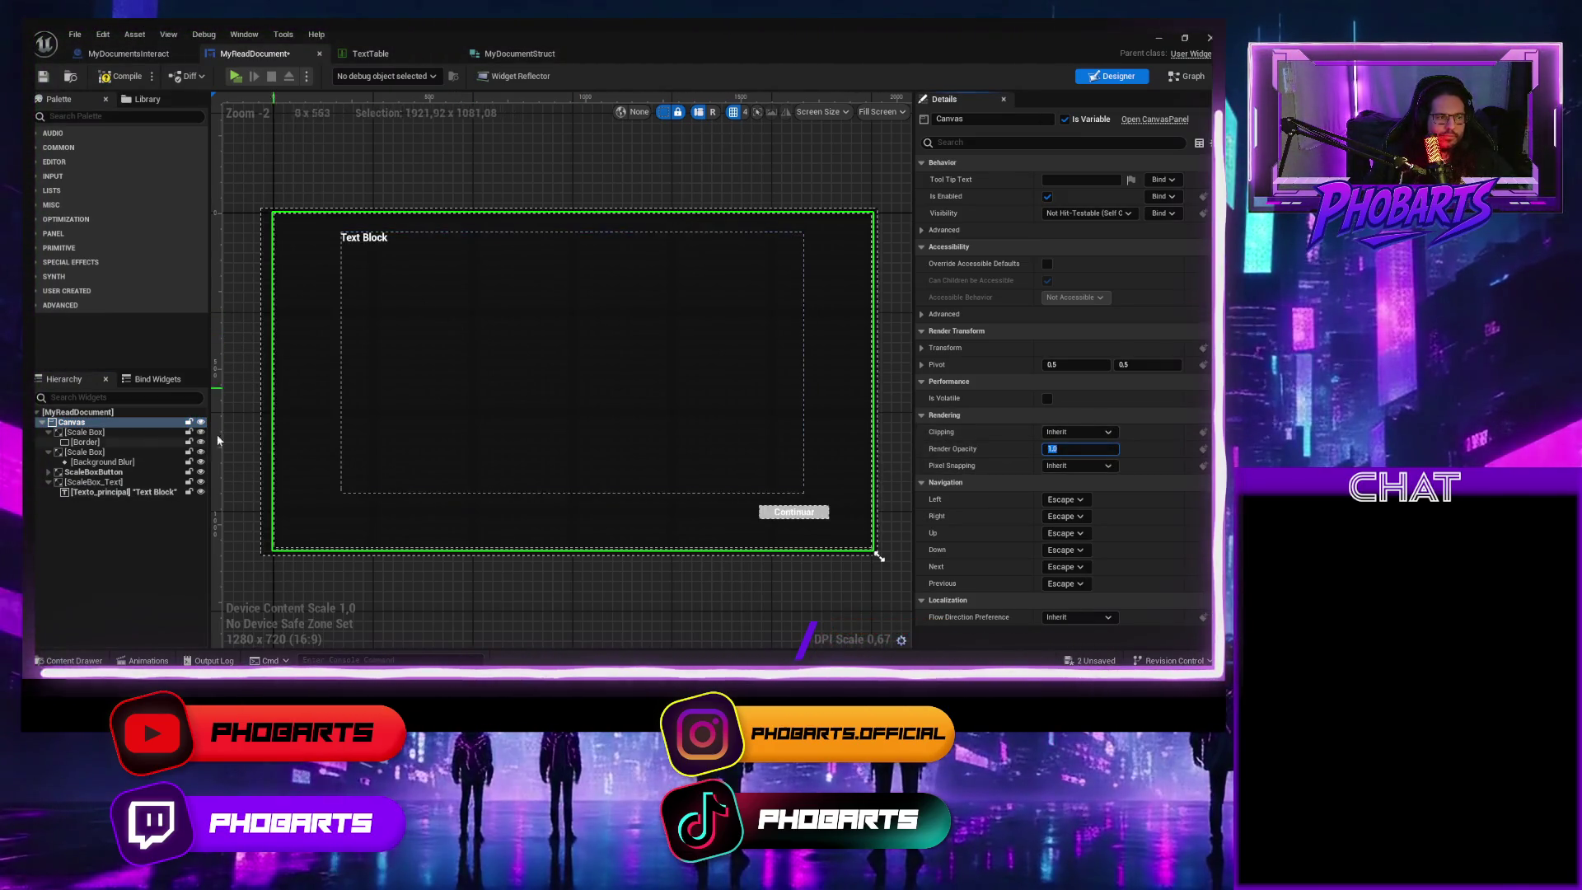
Set Texto_principal's Horizontal Alignment to Center and save the widget
left_click(130, 493)
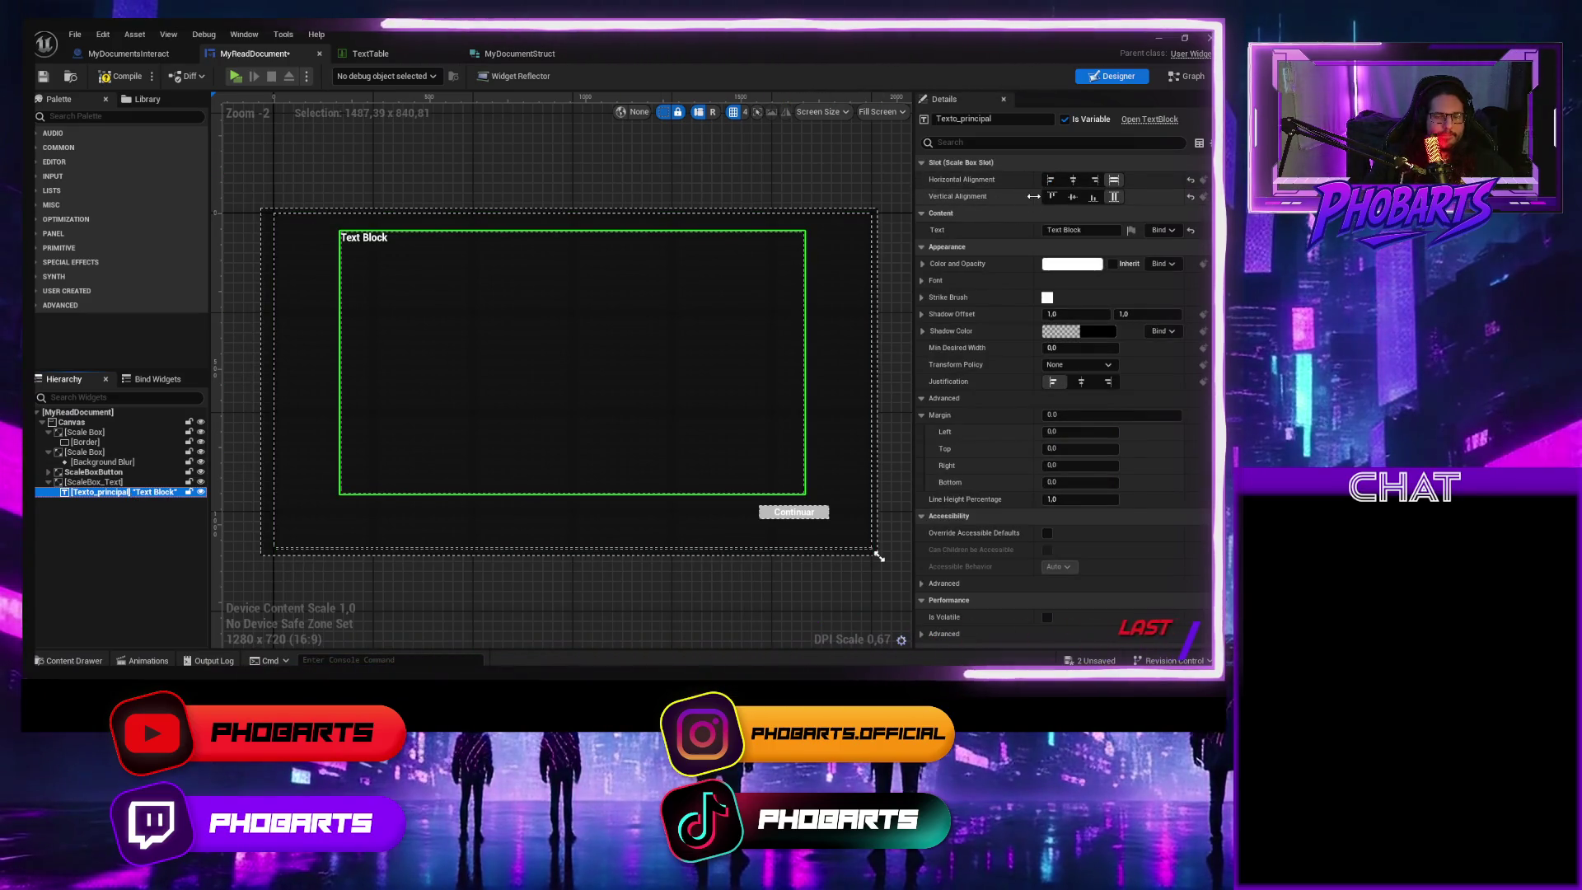
left_click(1073, 182)
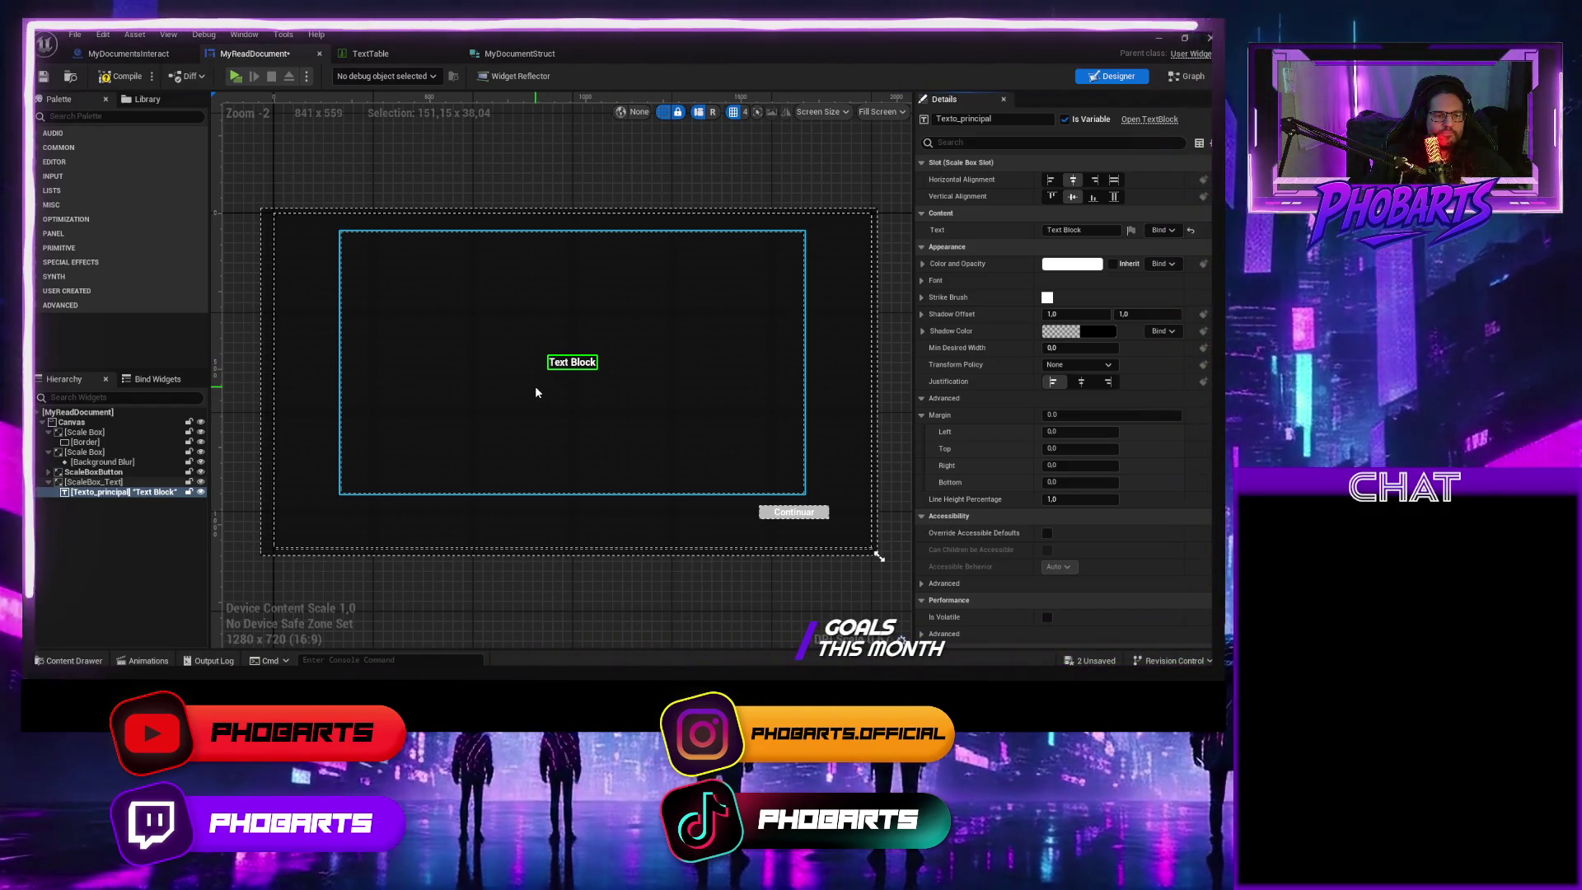
left_click(43, 76)
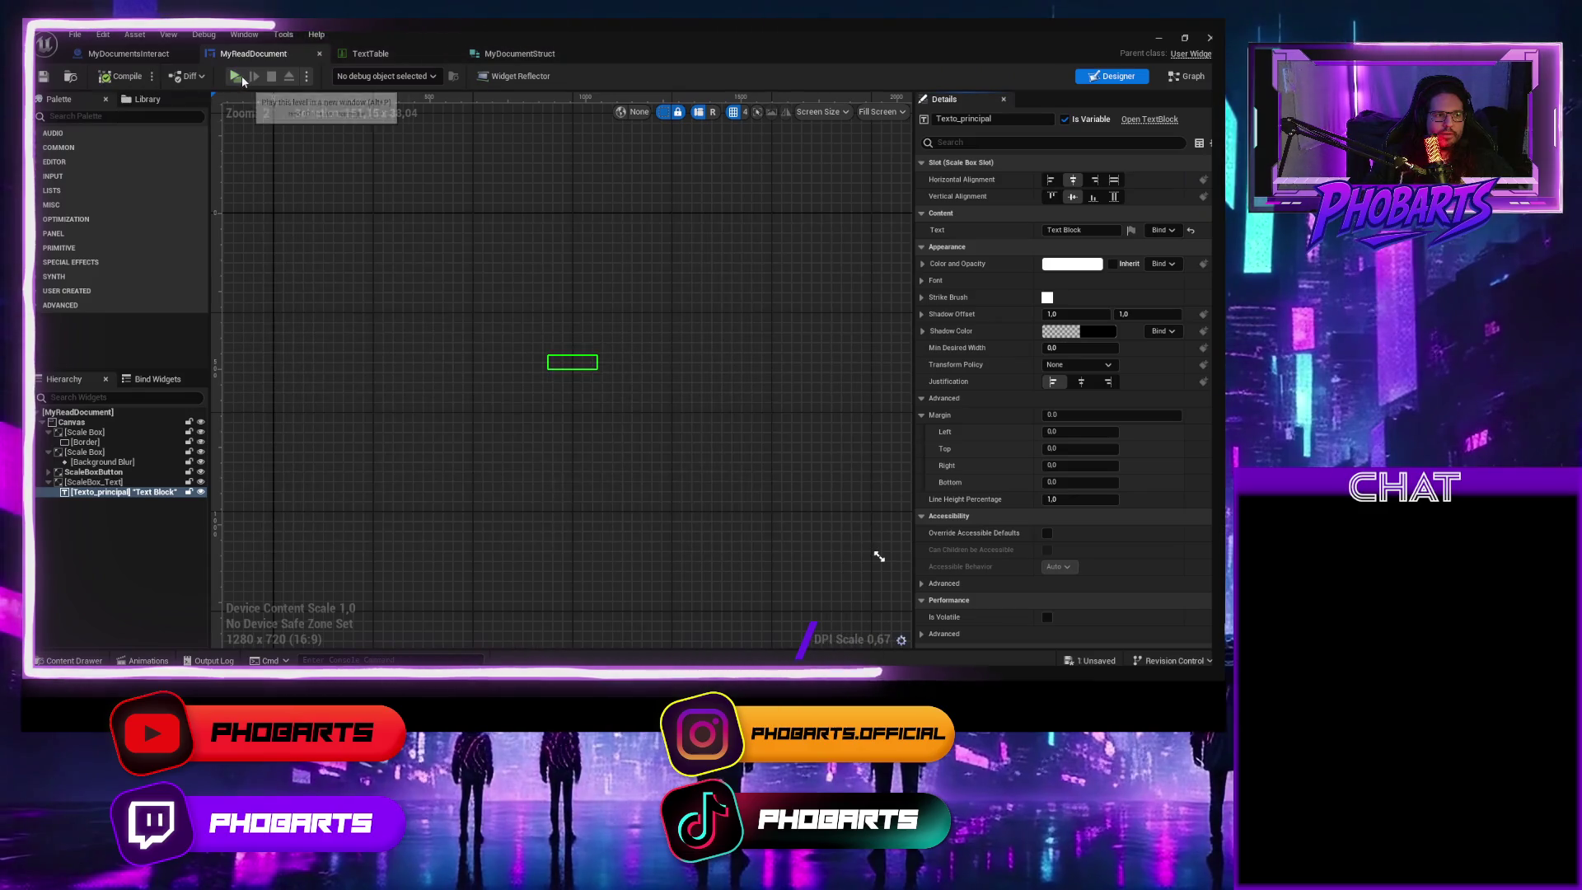
Play-test the centred document text again, then reselect the root canvas
left_click(237, 77)
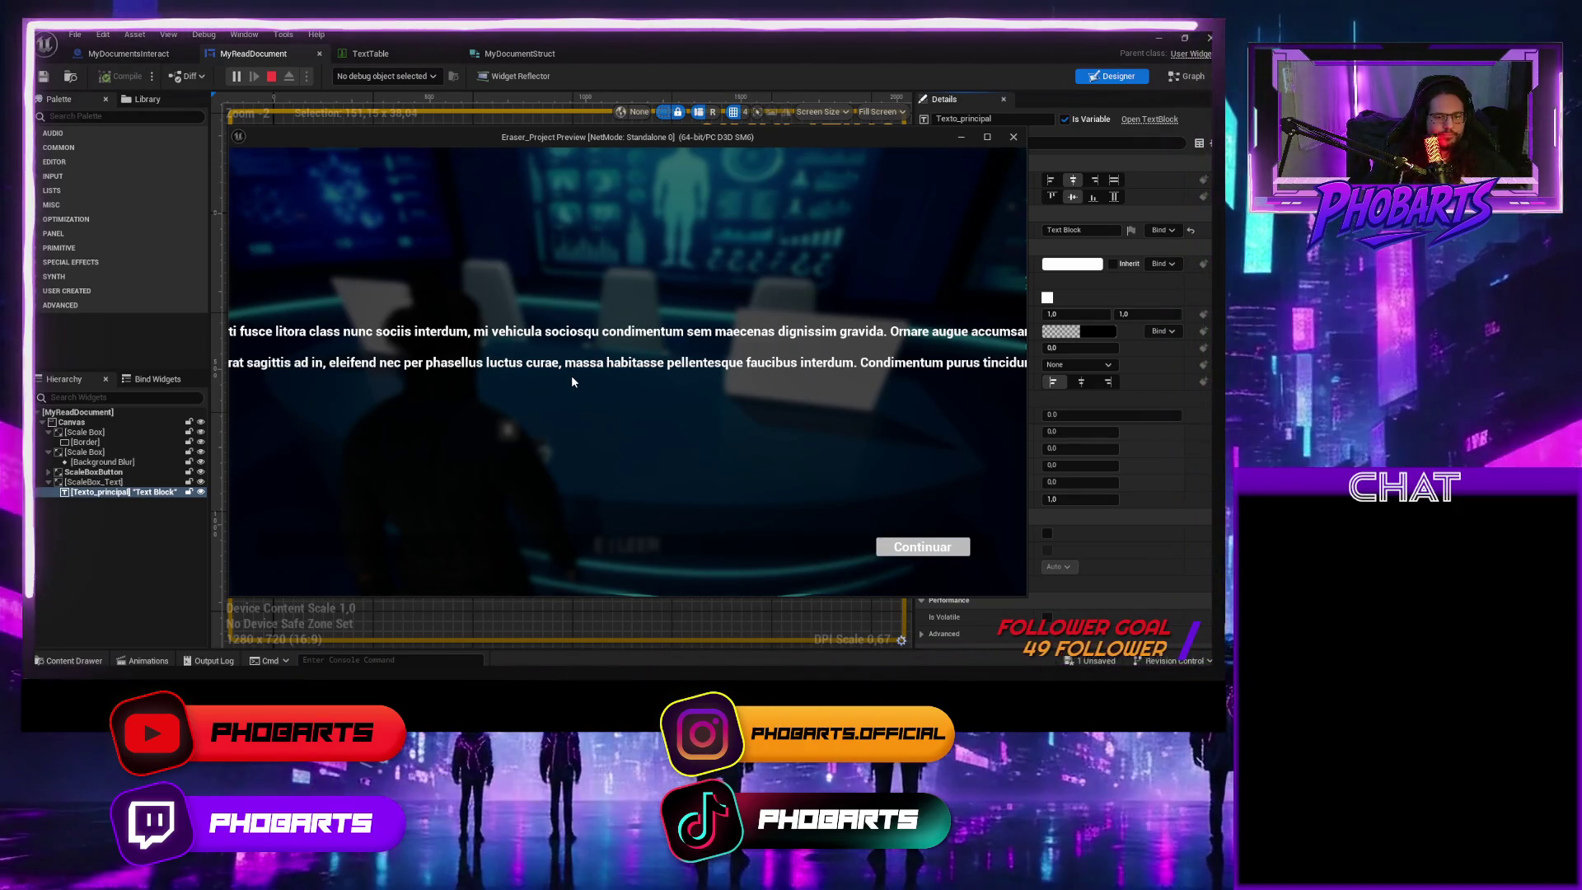
left_click(922, 547)
key("Escape")
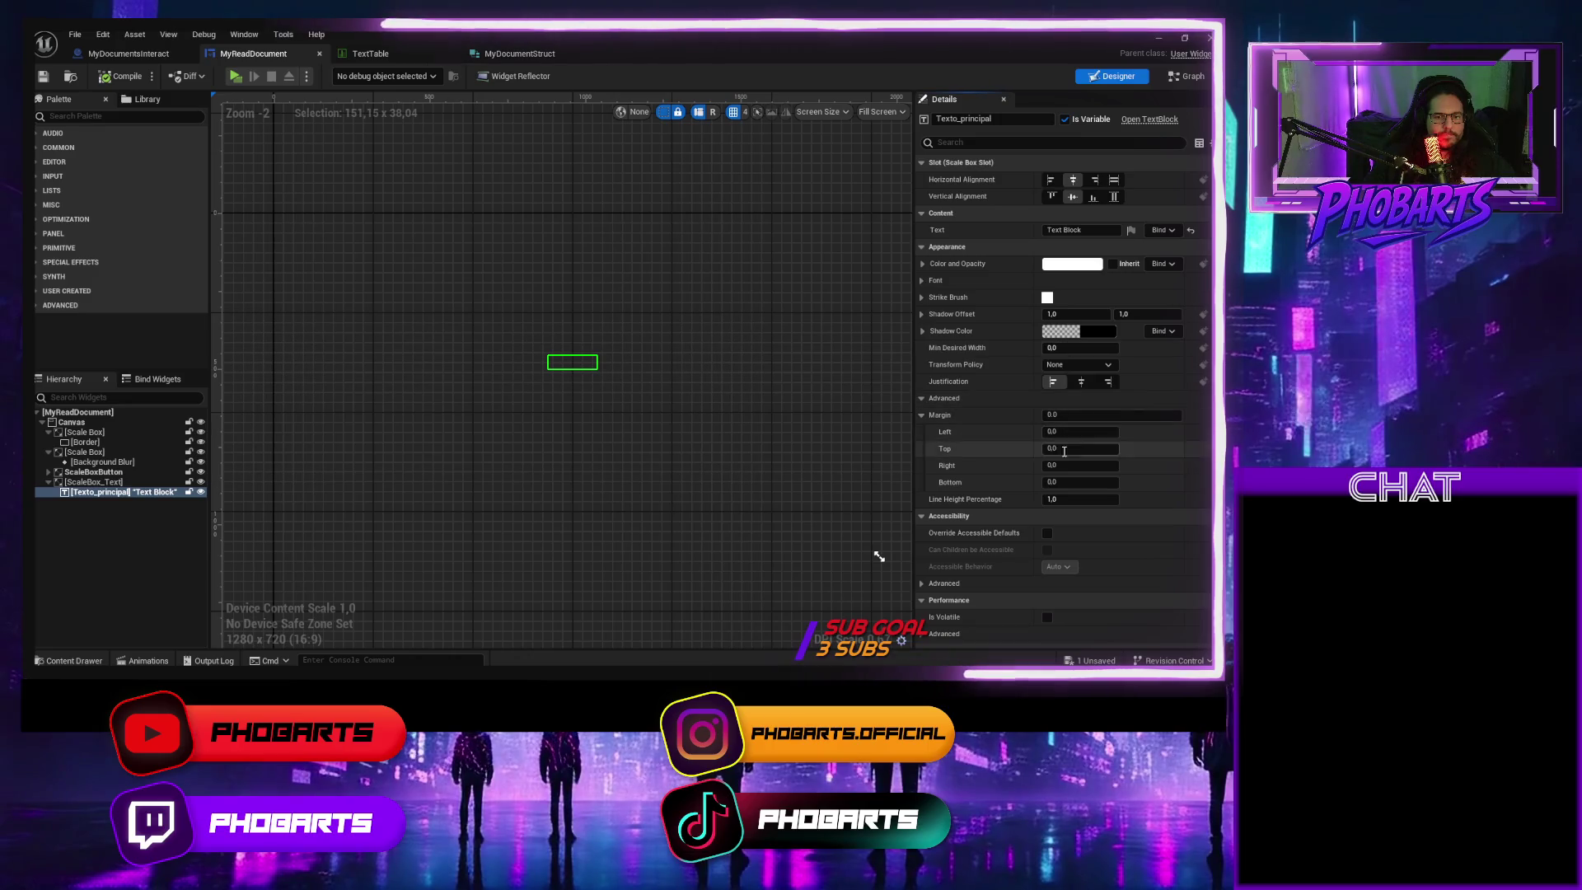
left_click(72, 422)
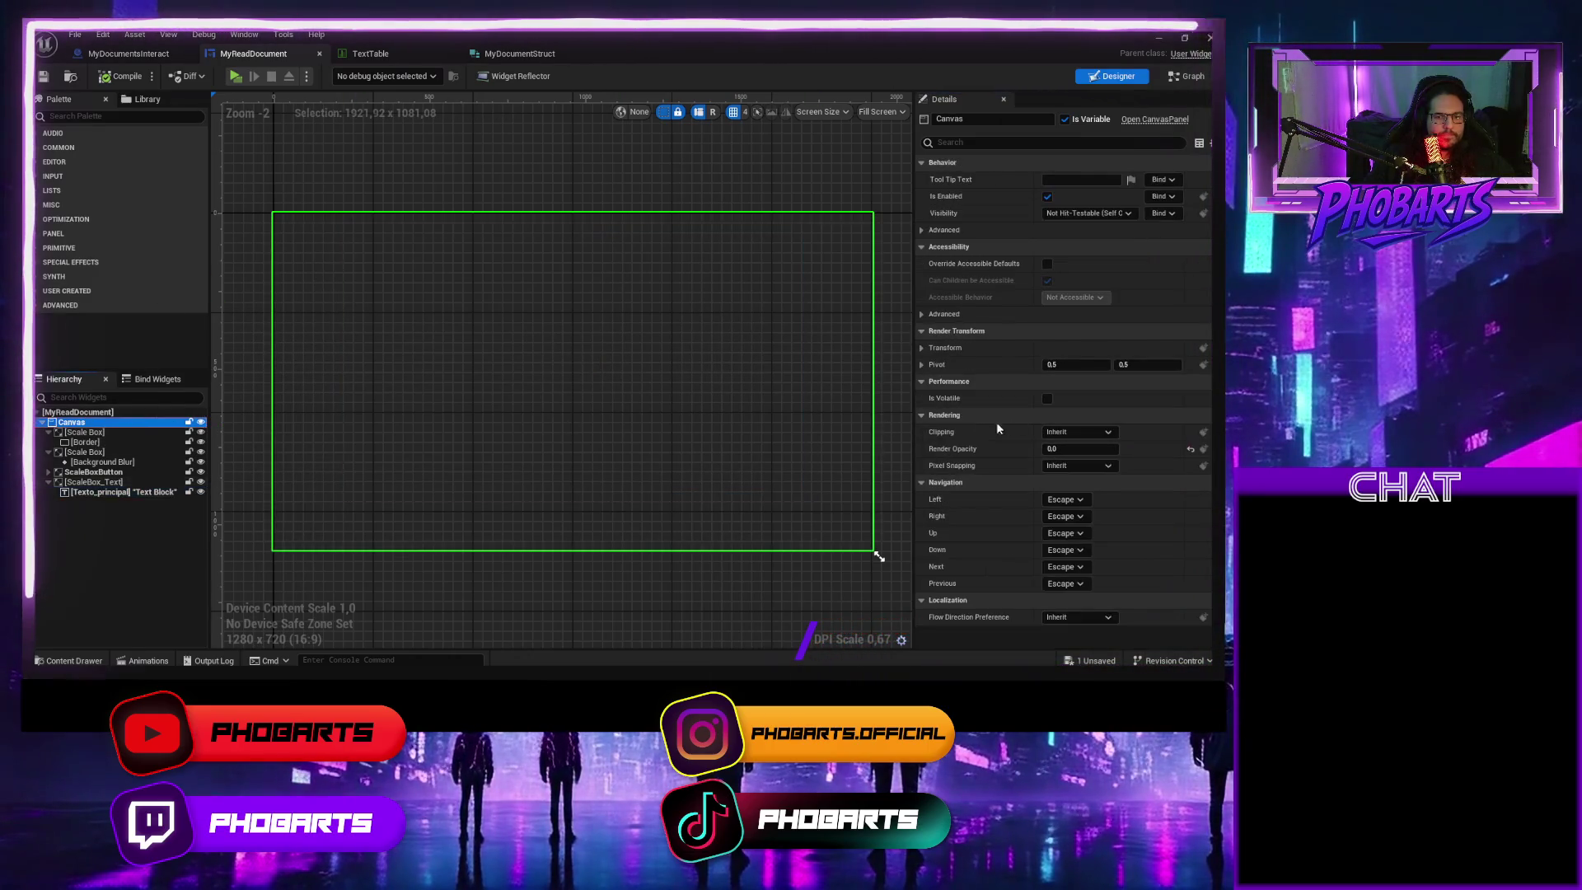
Restore canvas opacity 1.0 and set the Text Block's Vertical Alignment to Fill
left_click(1060, 450)
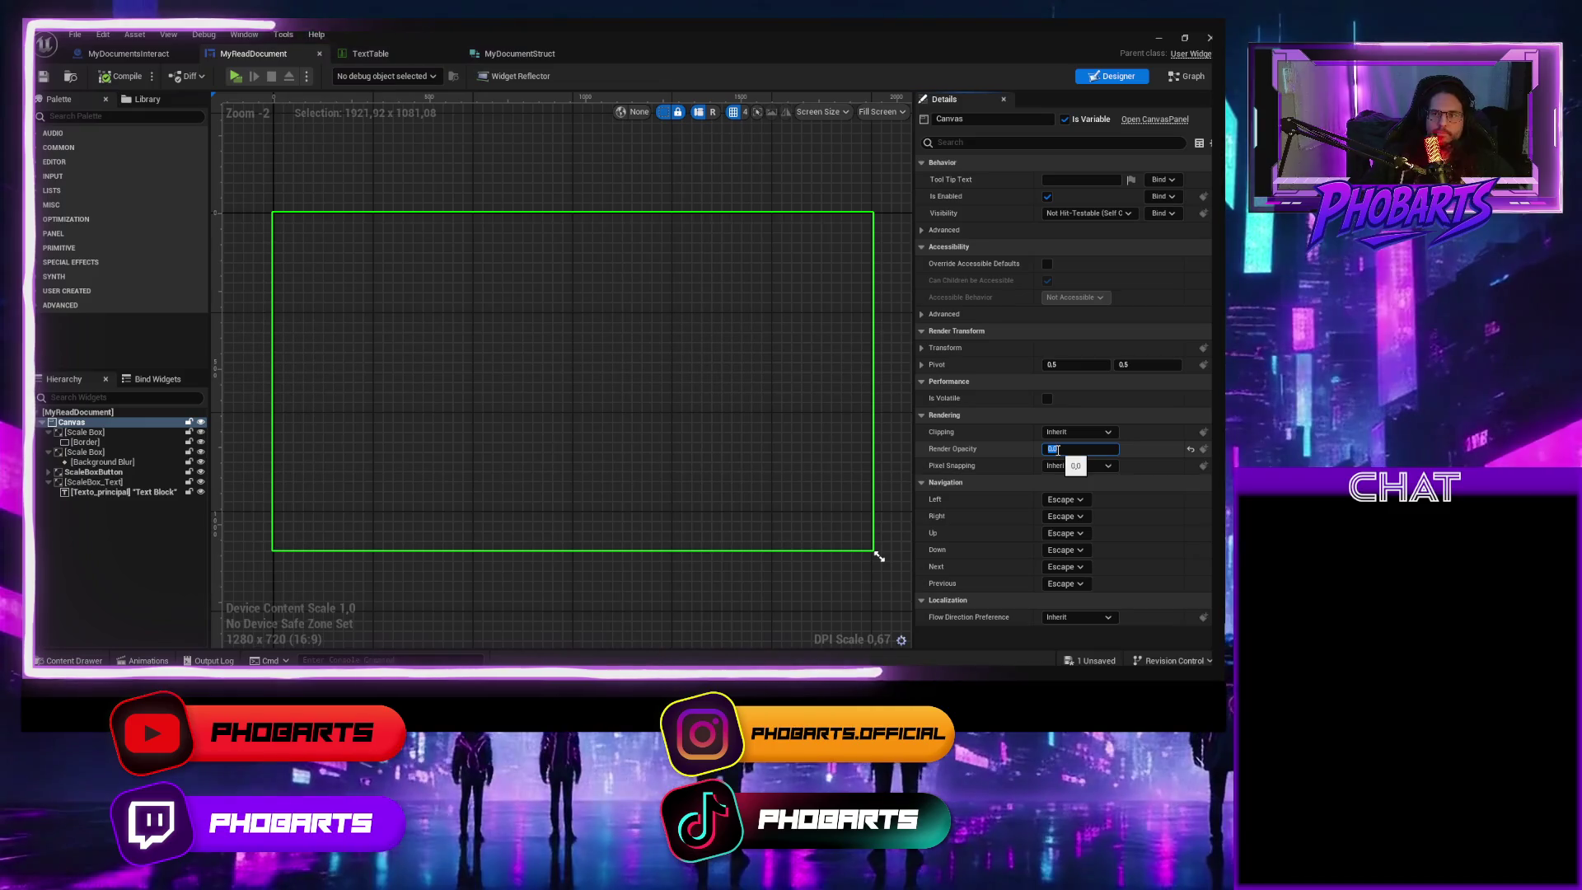
type("1")
key("Return")
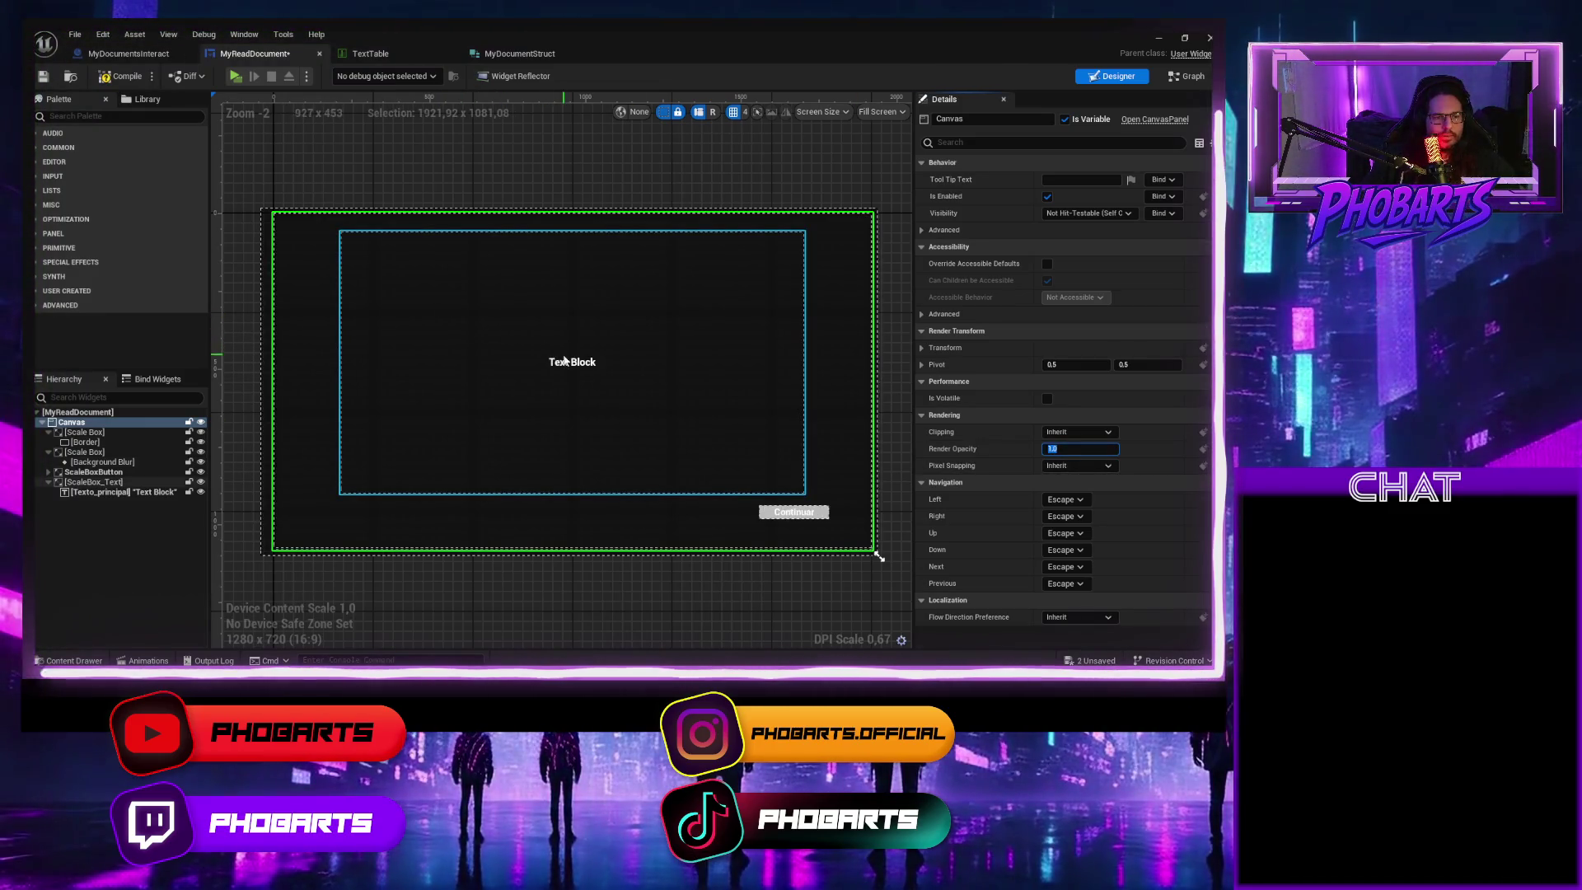
left_click(563, 360)
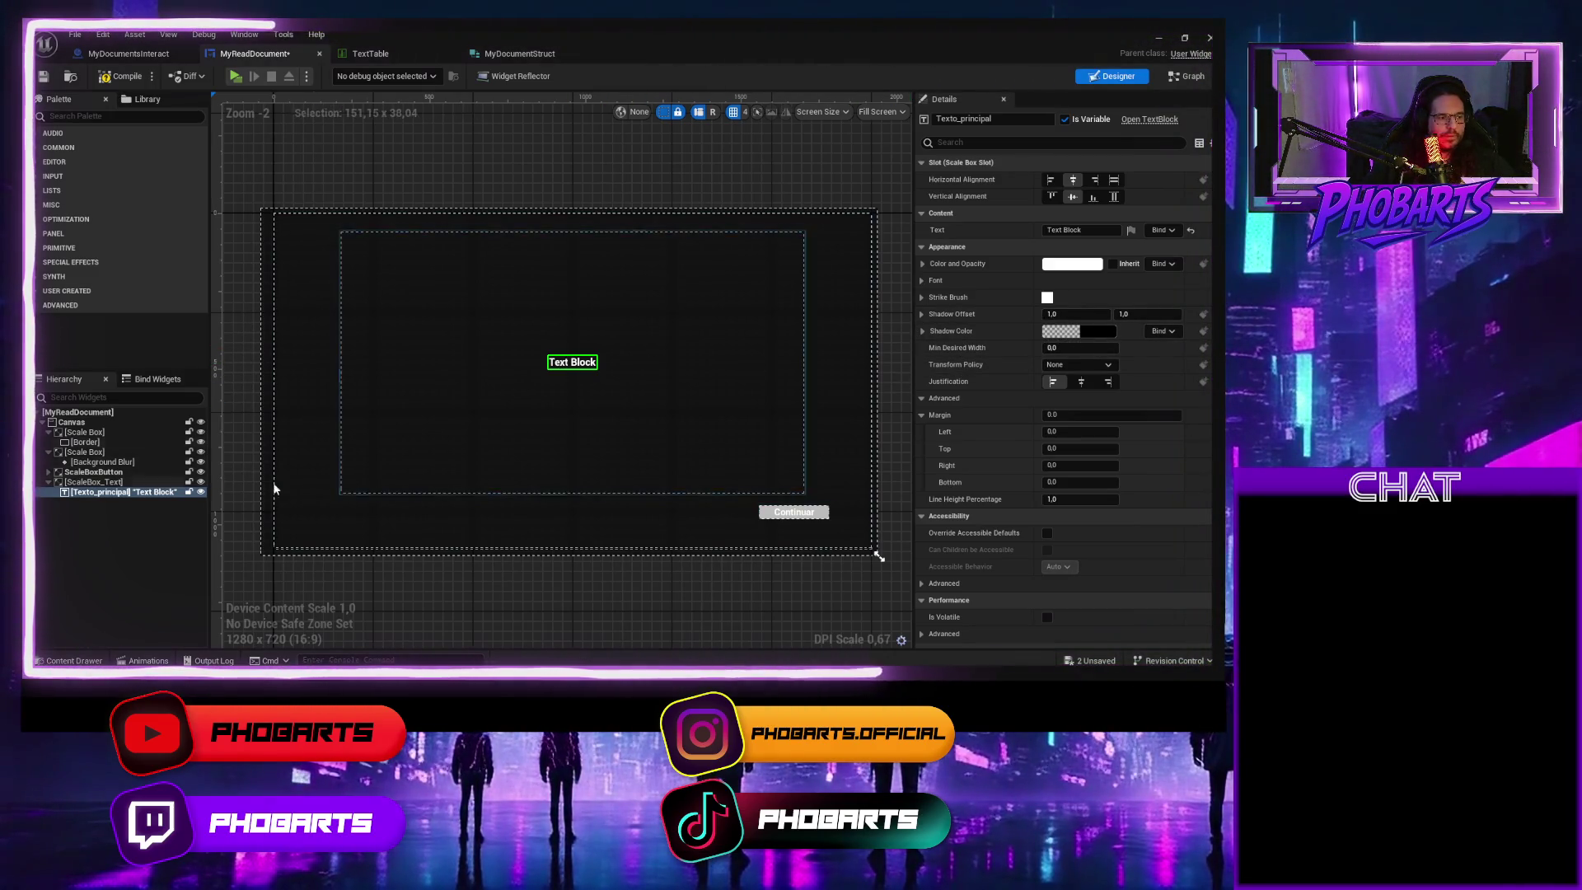
scroll(1080, 486, "down", 5)
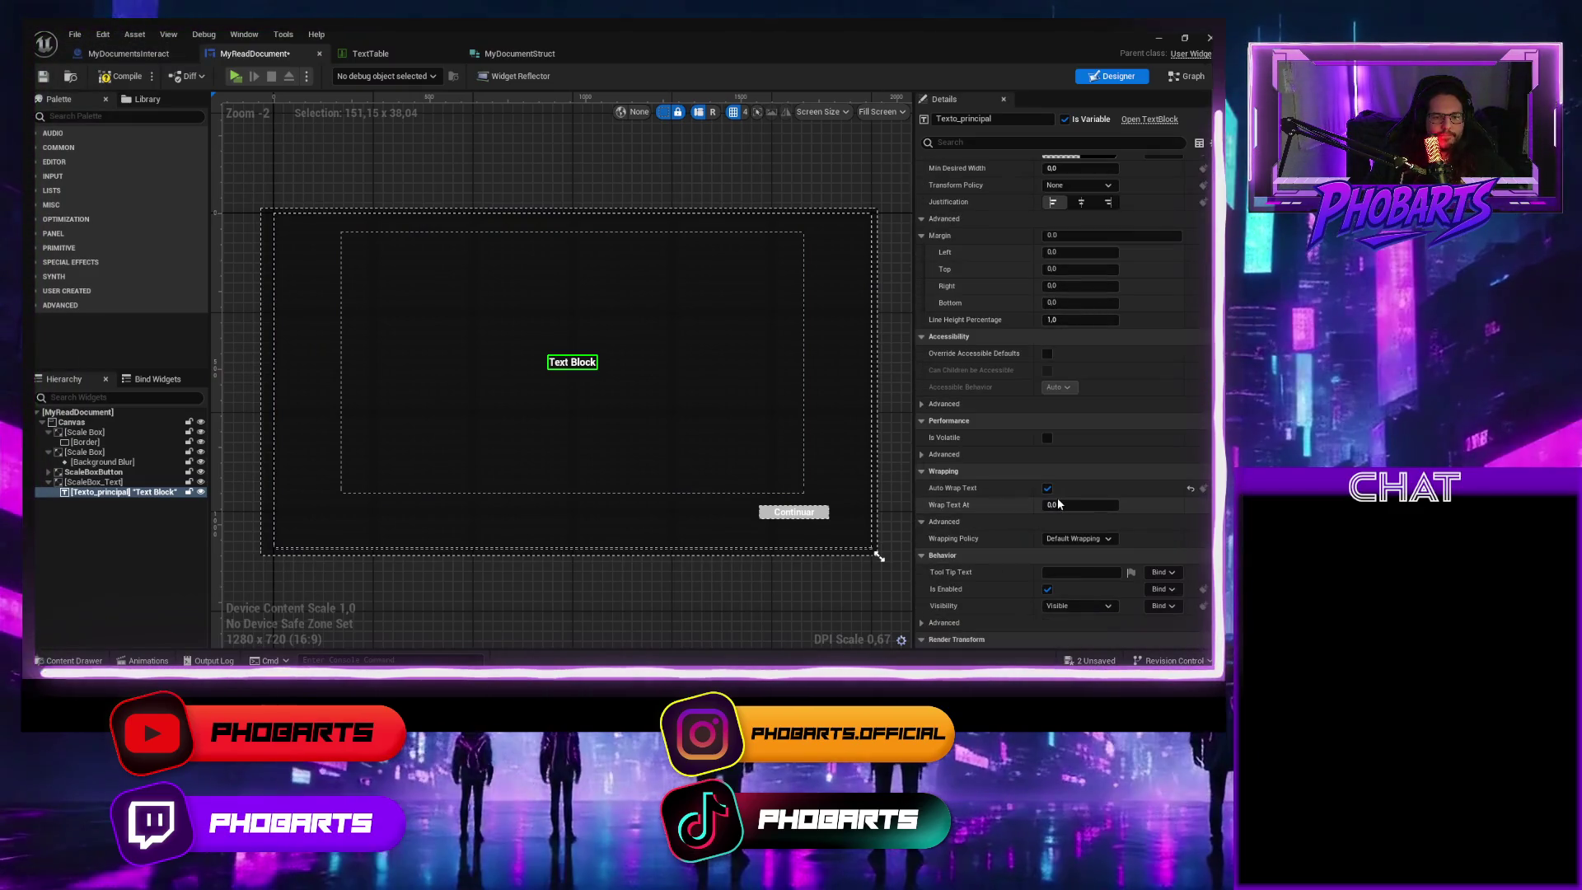
scroll(1043, 493, "up", 5)
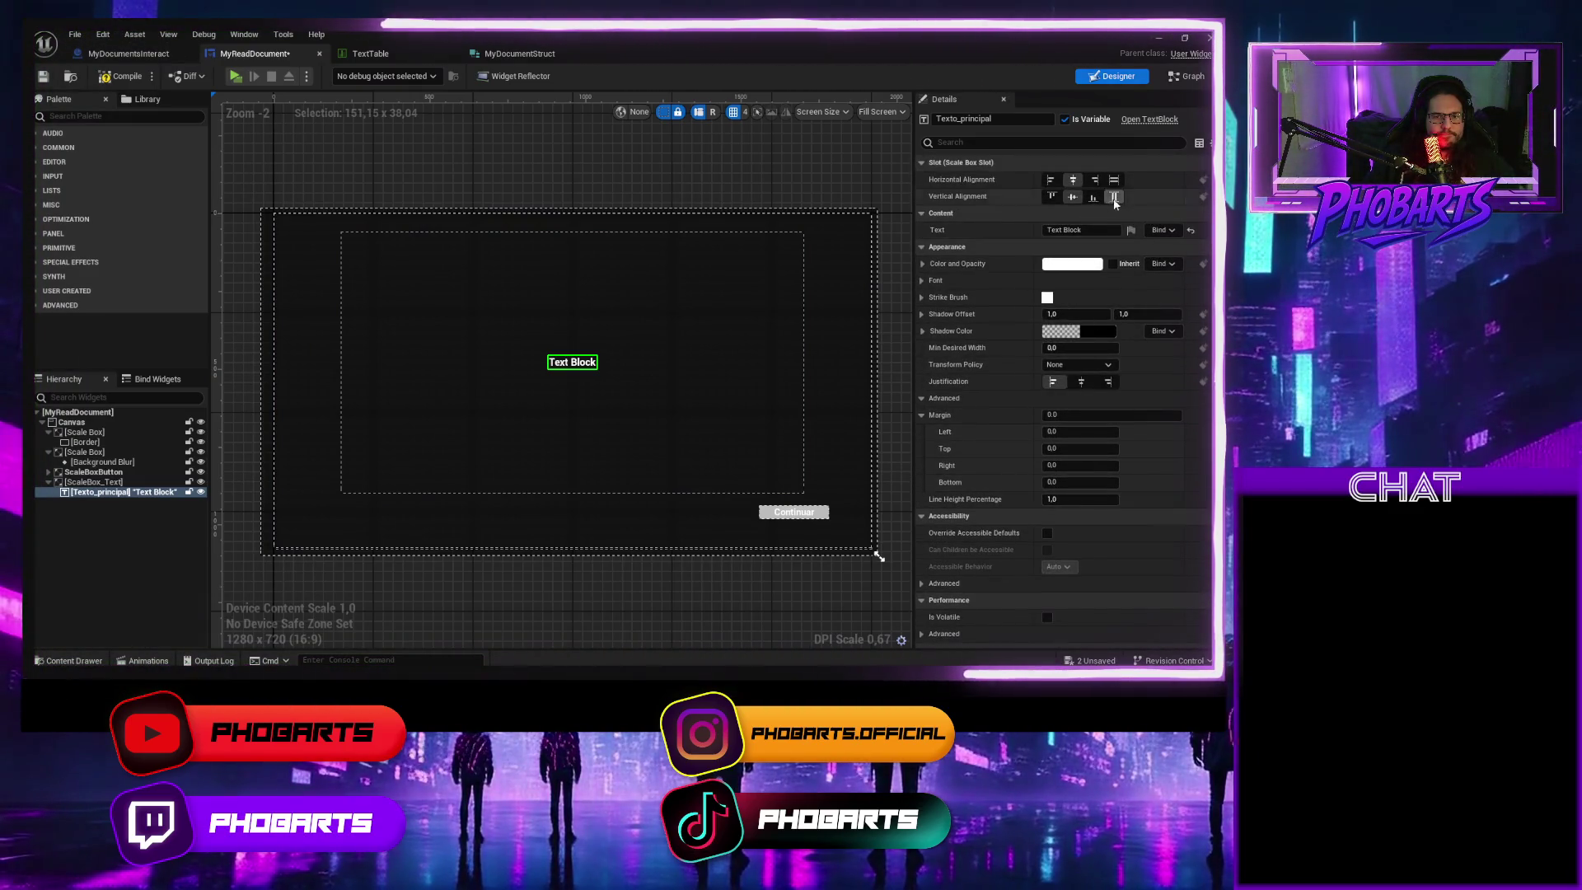
left_click(1114, 196)
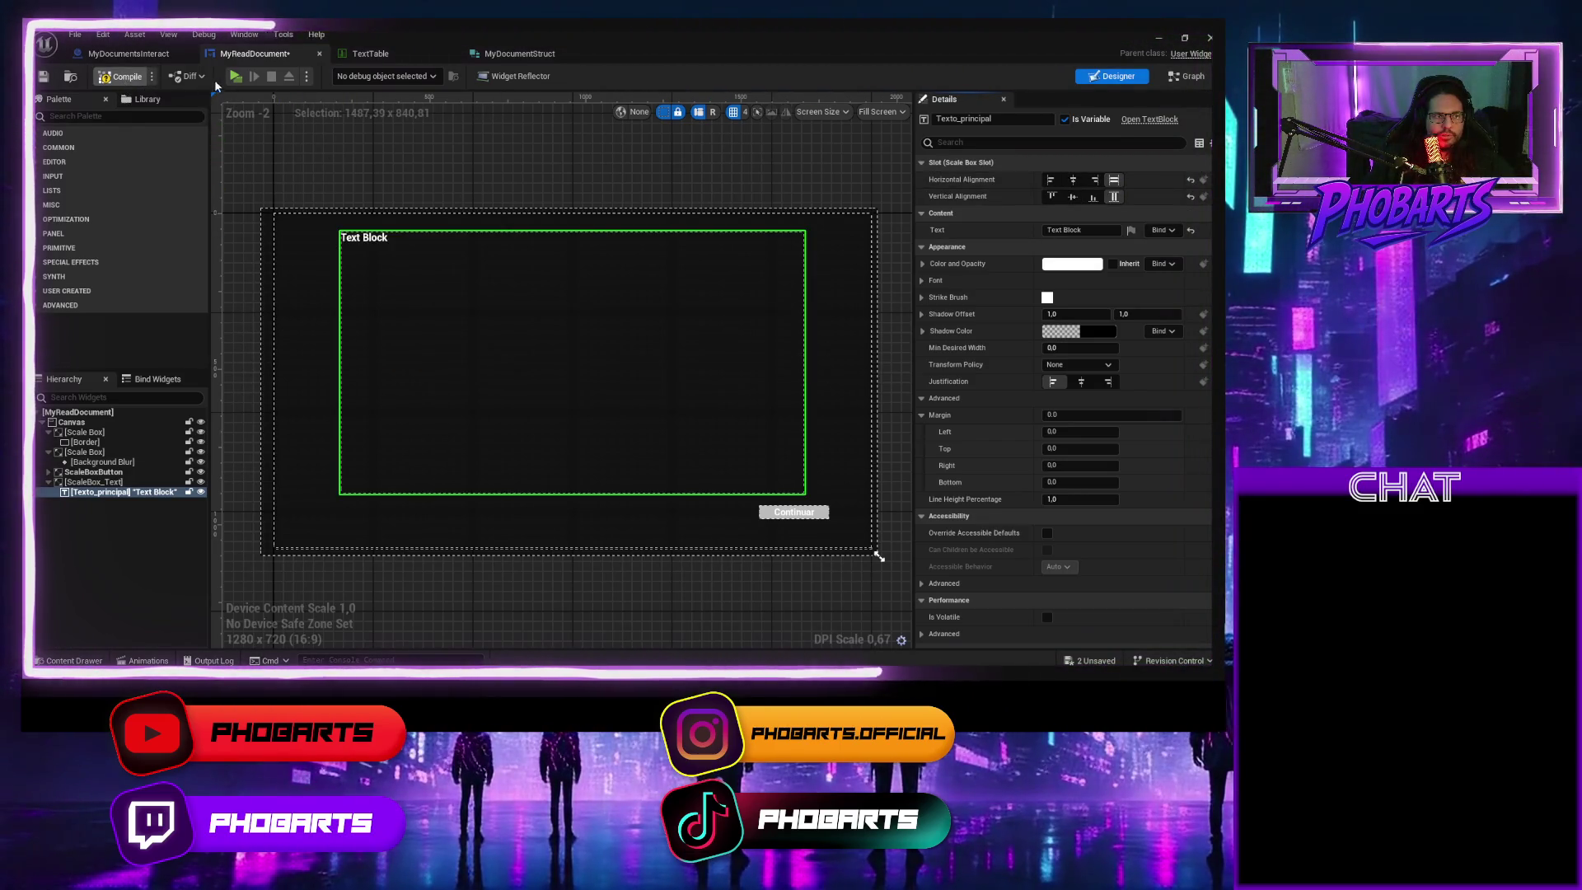
Save the widget and play-test to confirm the paragraphs wrap inside the window
key("ctrl+s")
key("alt+p")
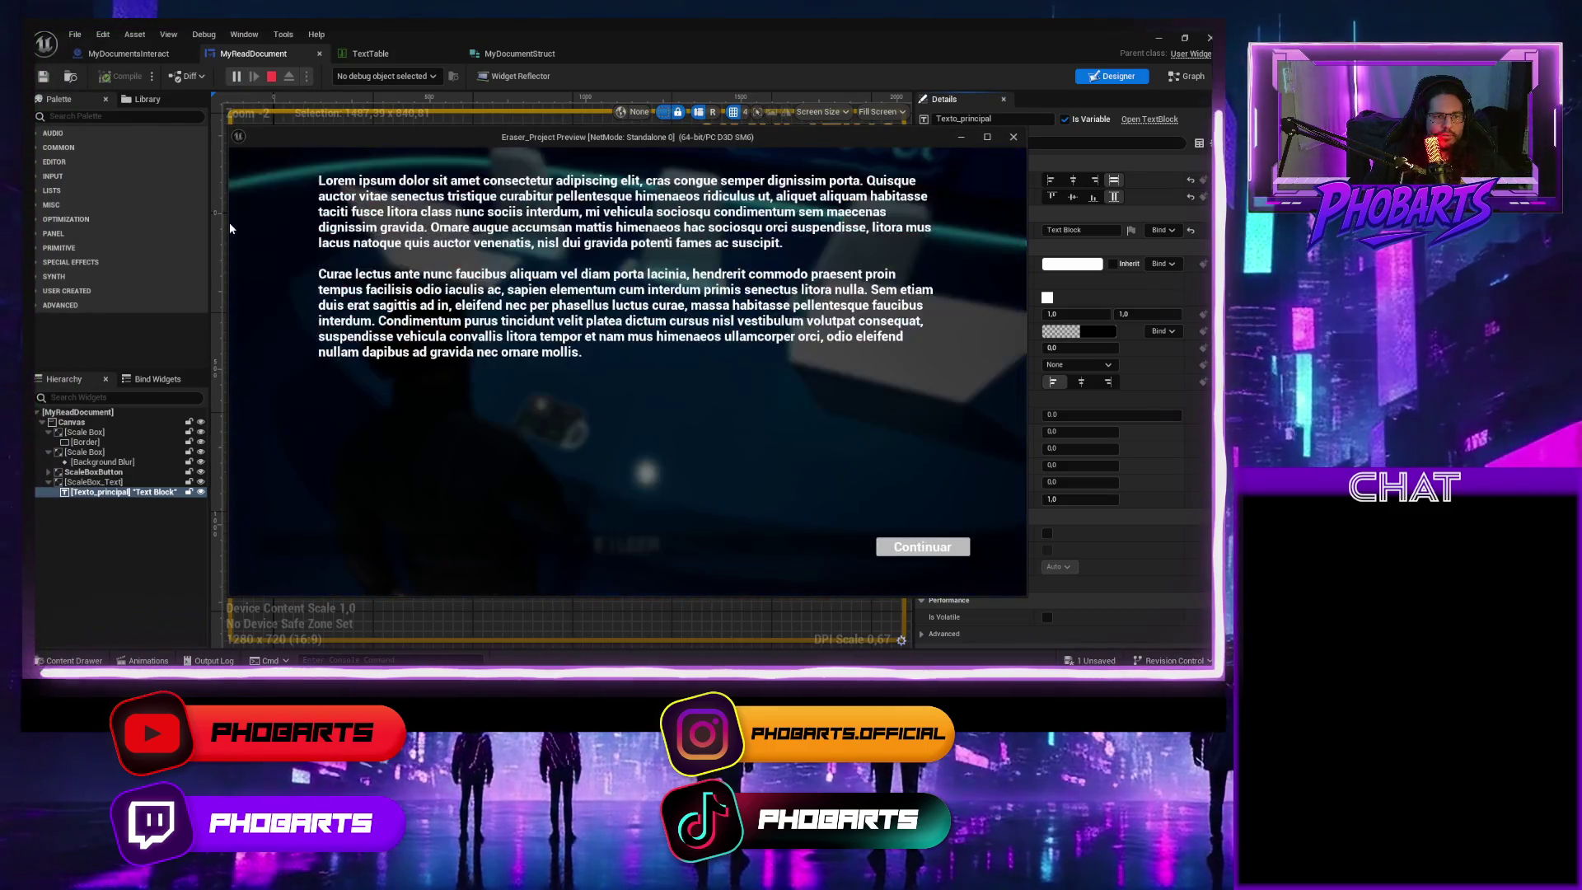
key("Escape")
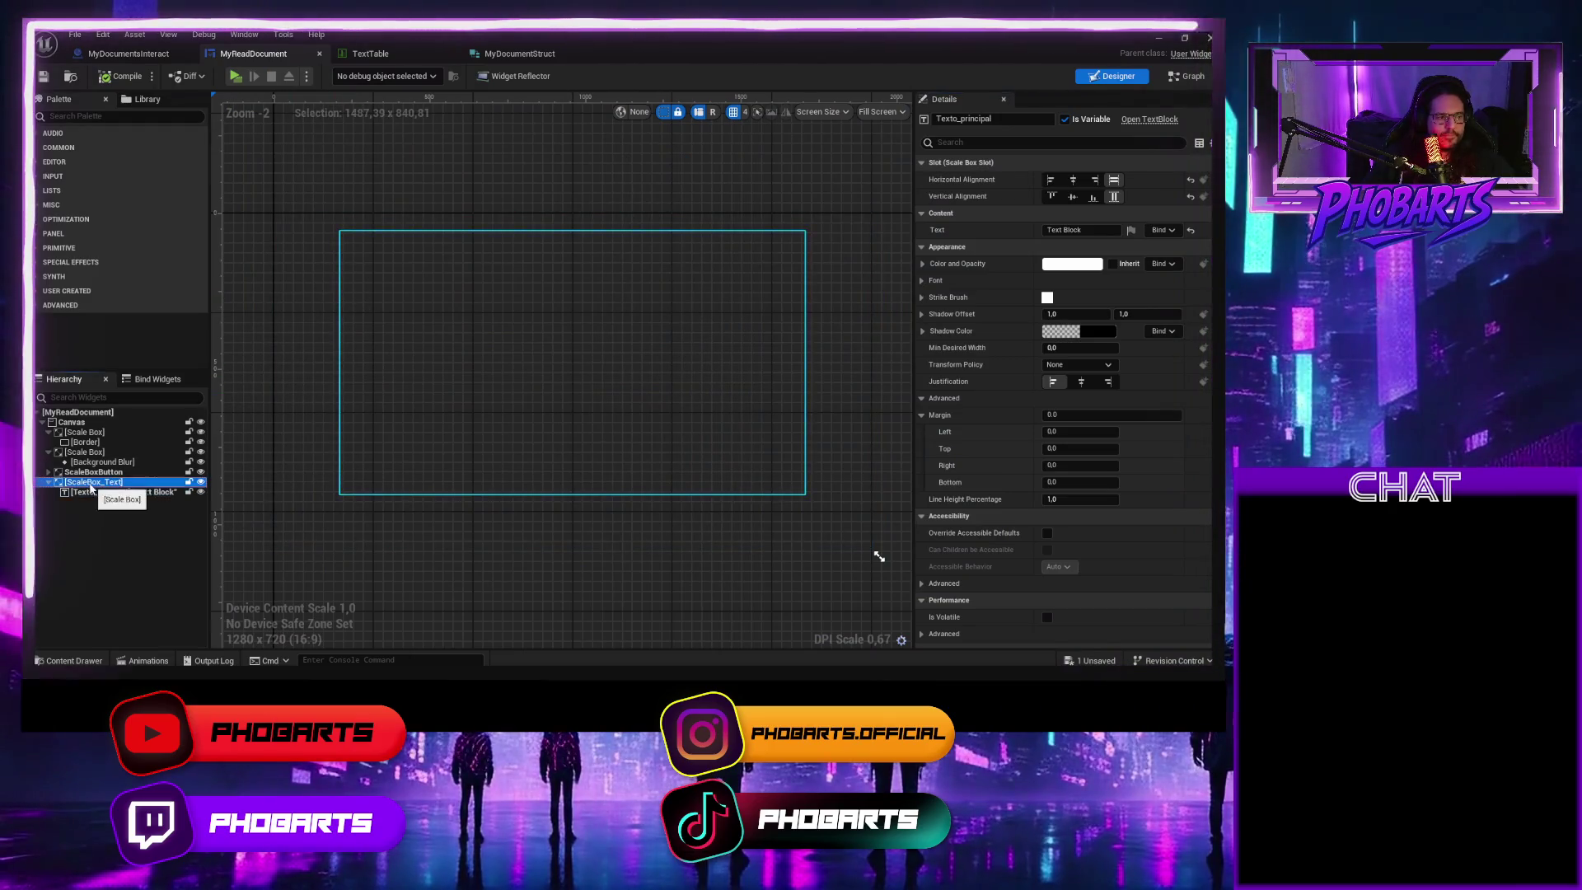
Check ScaleBox_Text's Stretch option, set Pre Construct's Set Render Opacity to 1, and save
left_click(91, 483)
left_click(1112, 365)
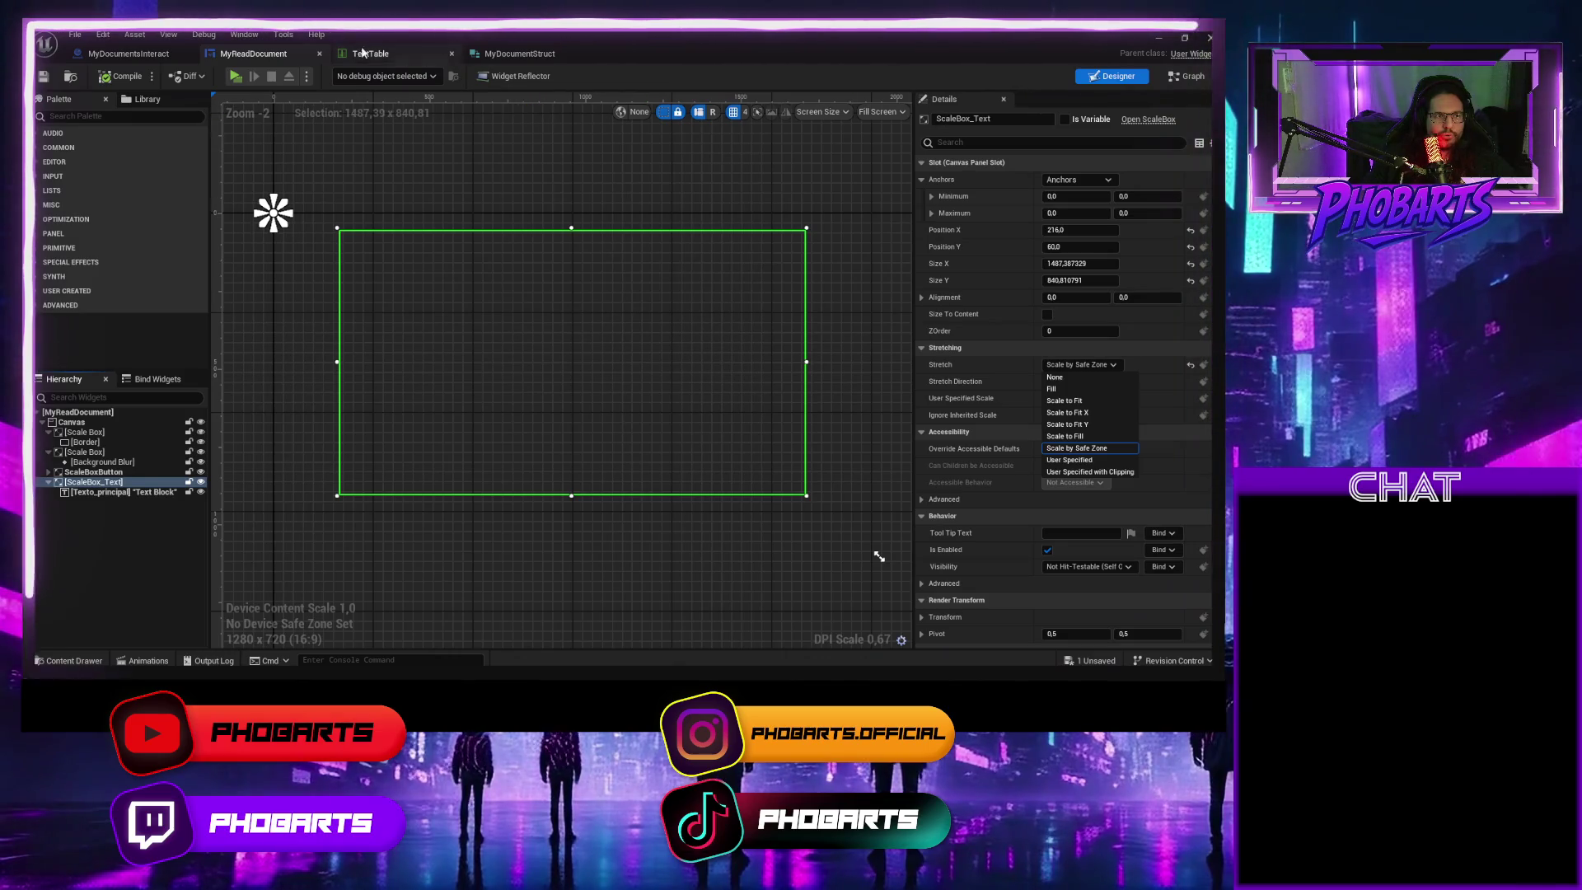
left_click(1186, 76)
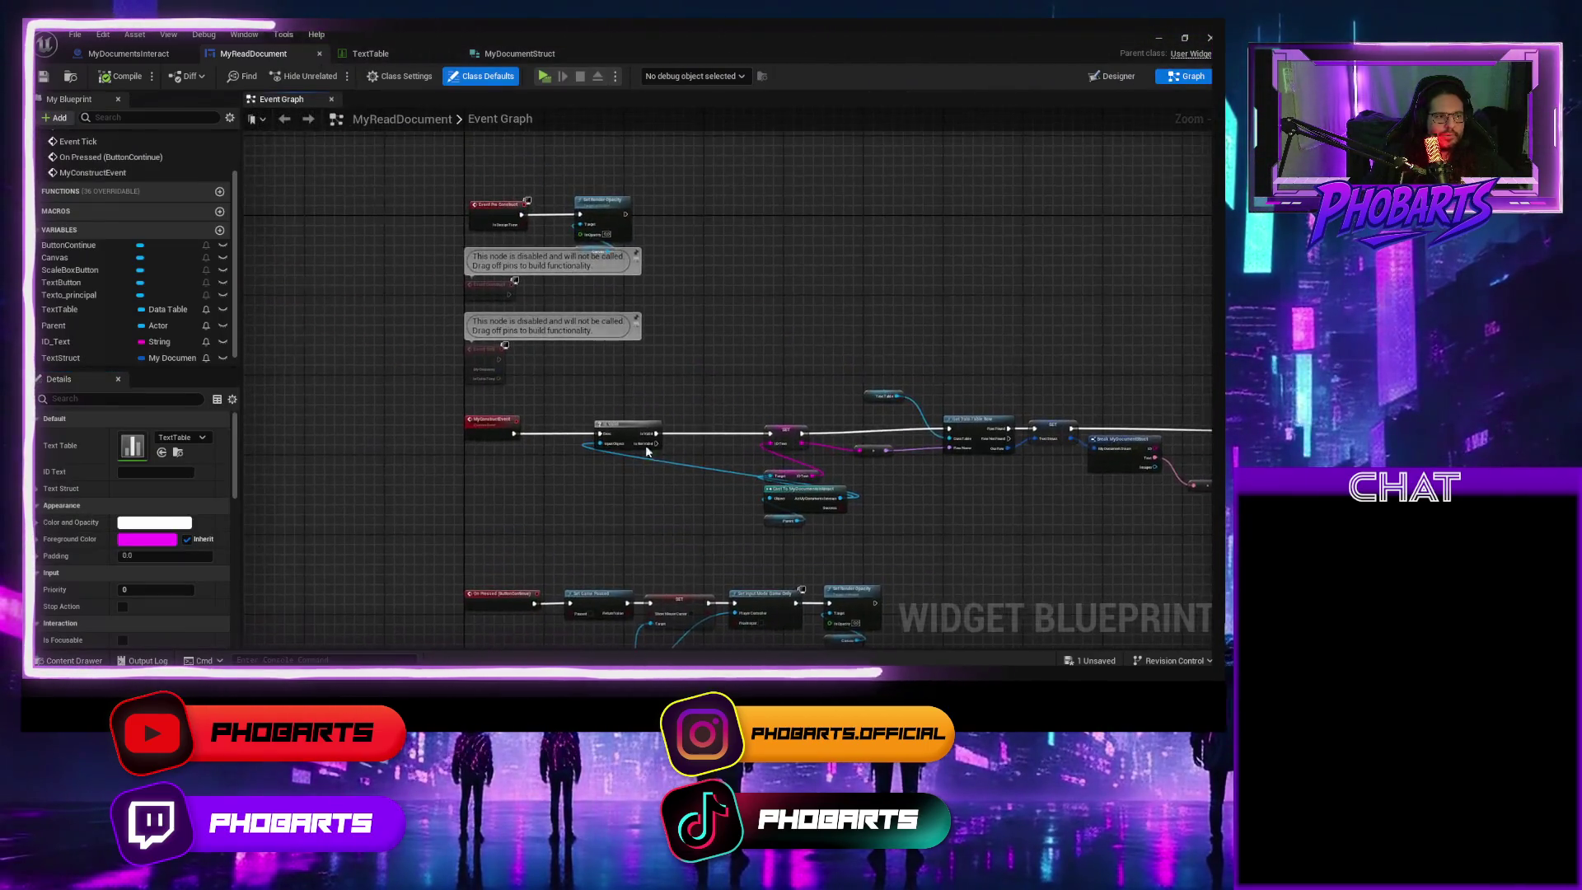
scroll(609, 270, "up", 3)
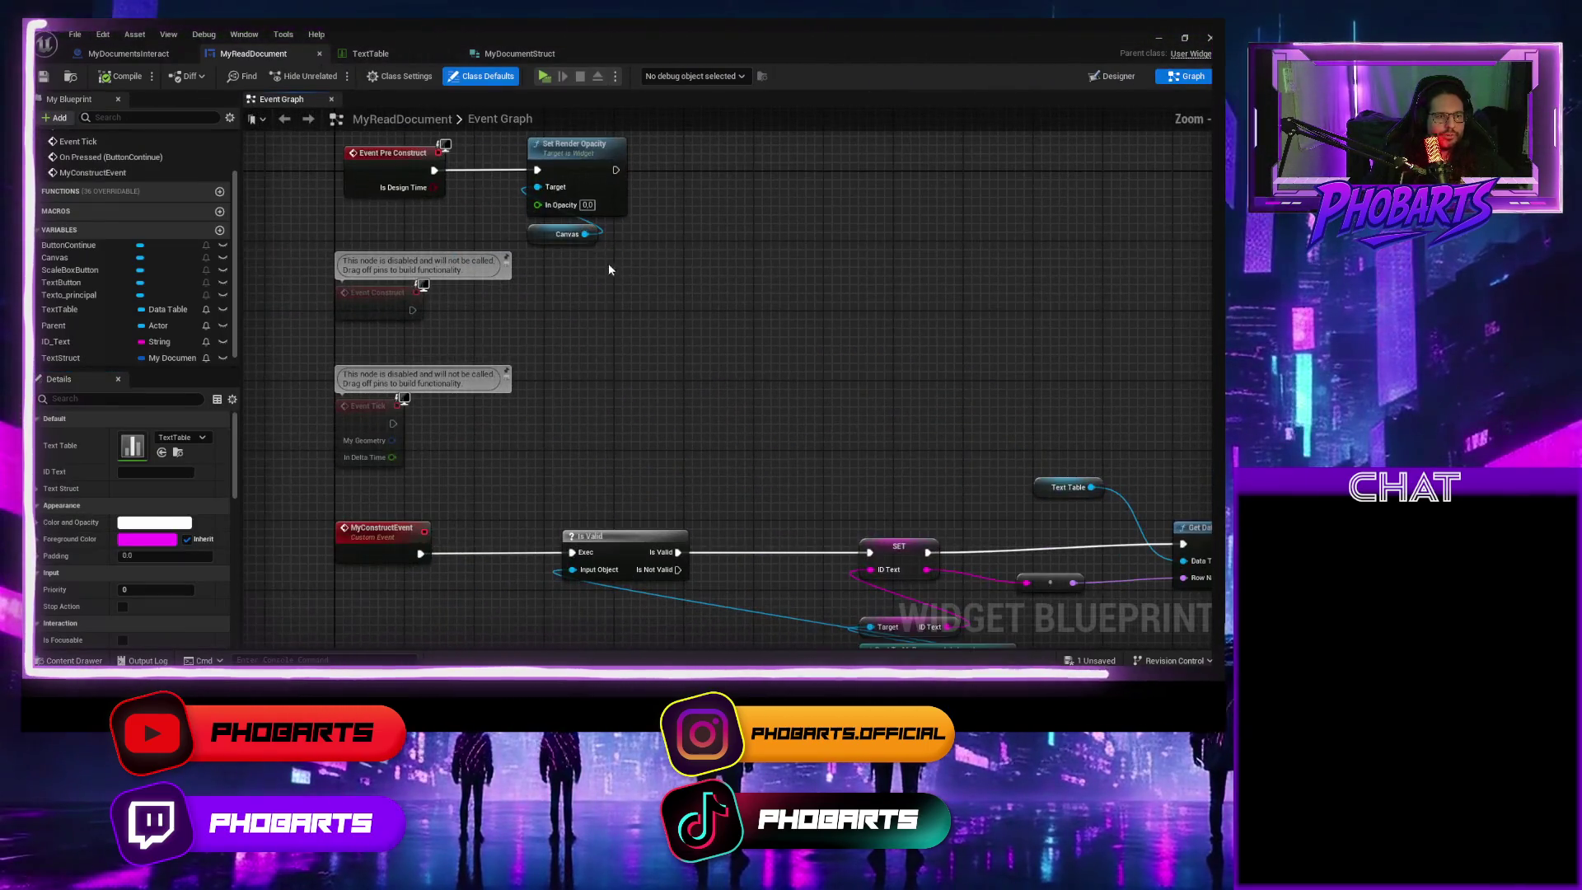
left_click(587, 204)
type("1")
key("Return")
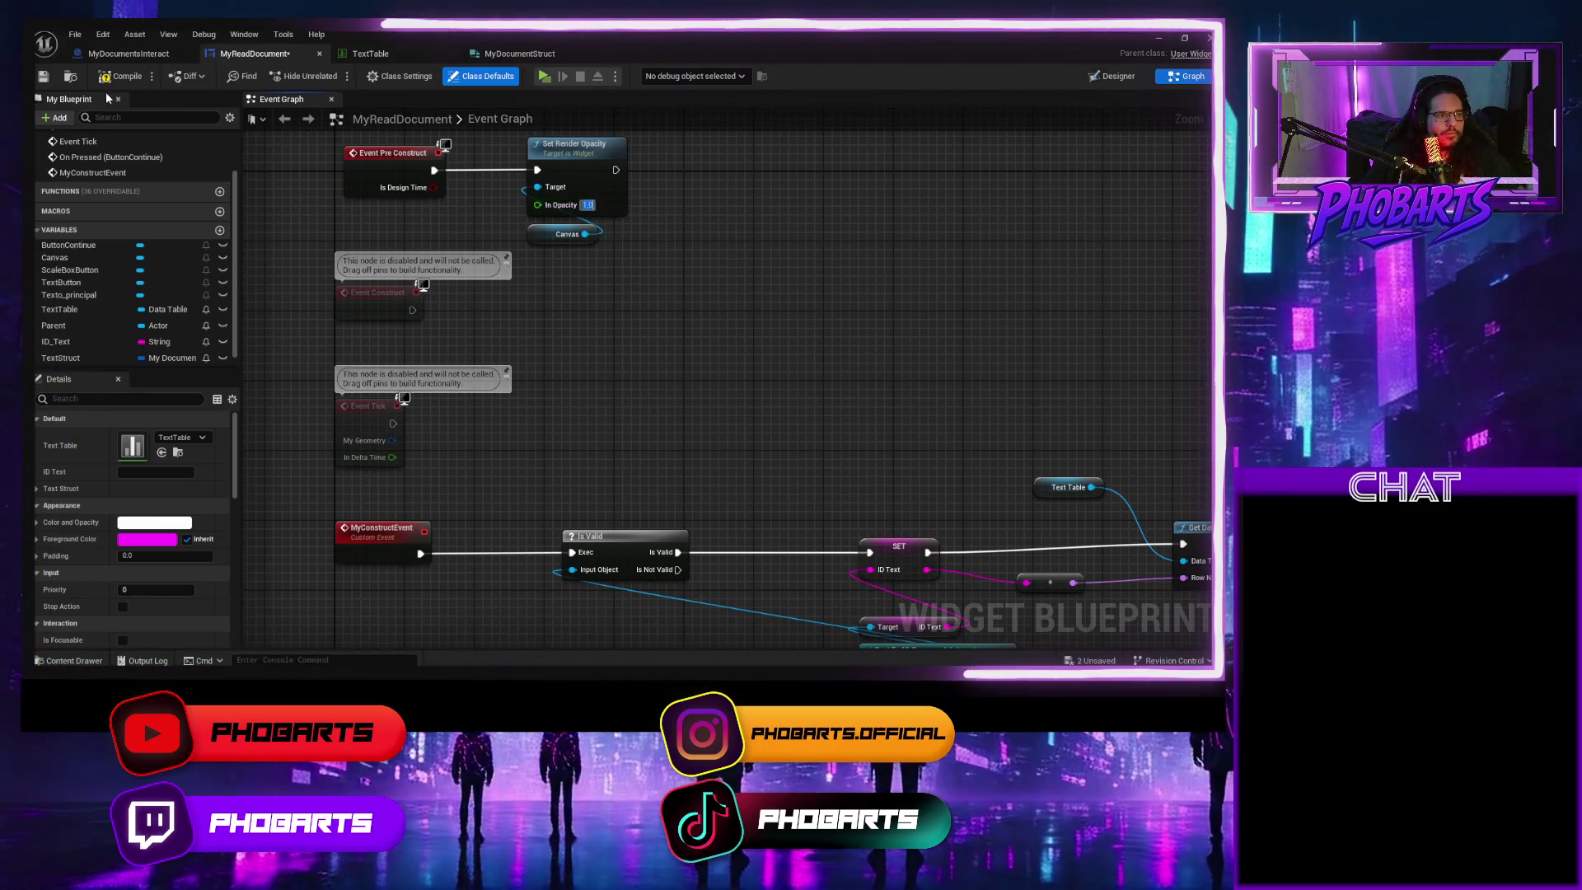
key("ctrl+s")
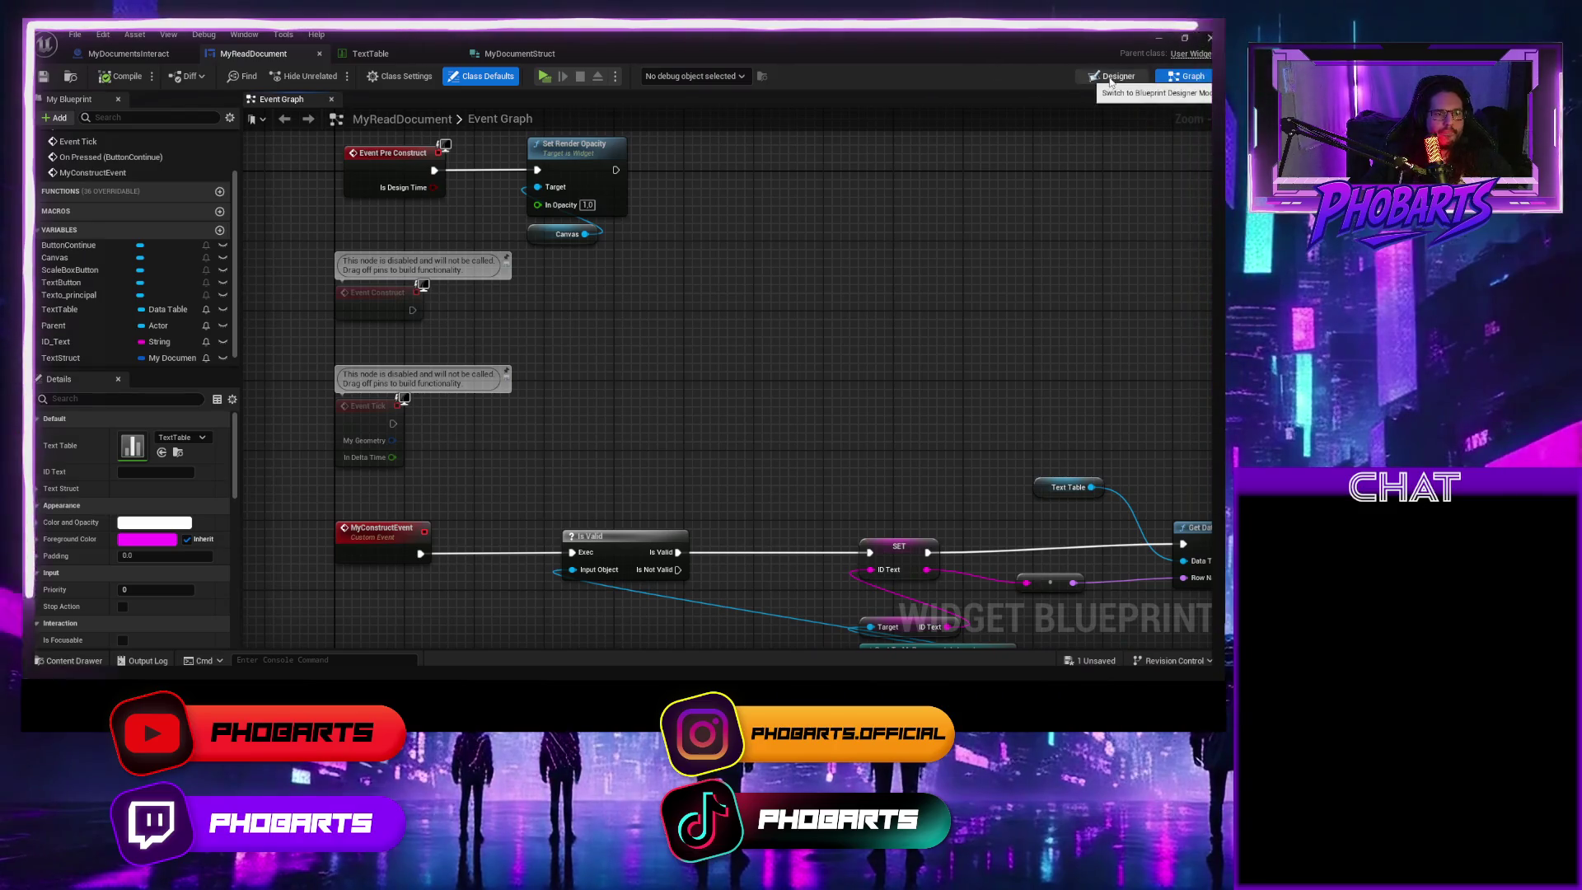
left_click(1113, 76)
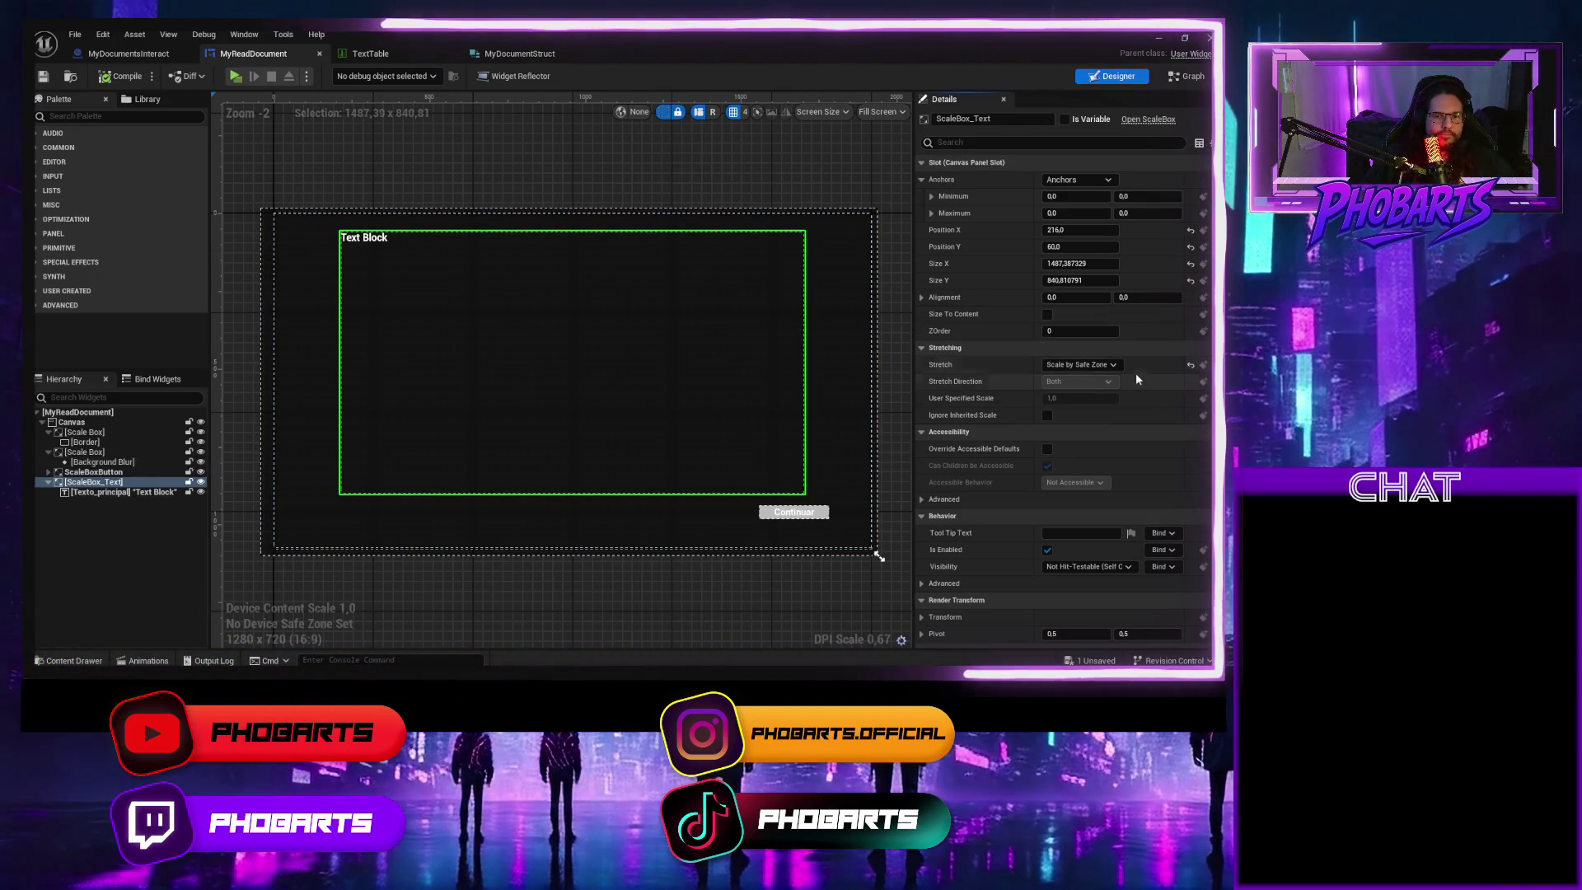
Keep Scale by Safe Zone stretching, centre Texto_principal both ways, and centre-justify it
left_click(1114, 365)
left_click(1114, 366)
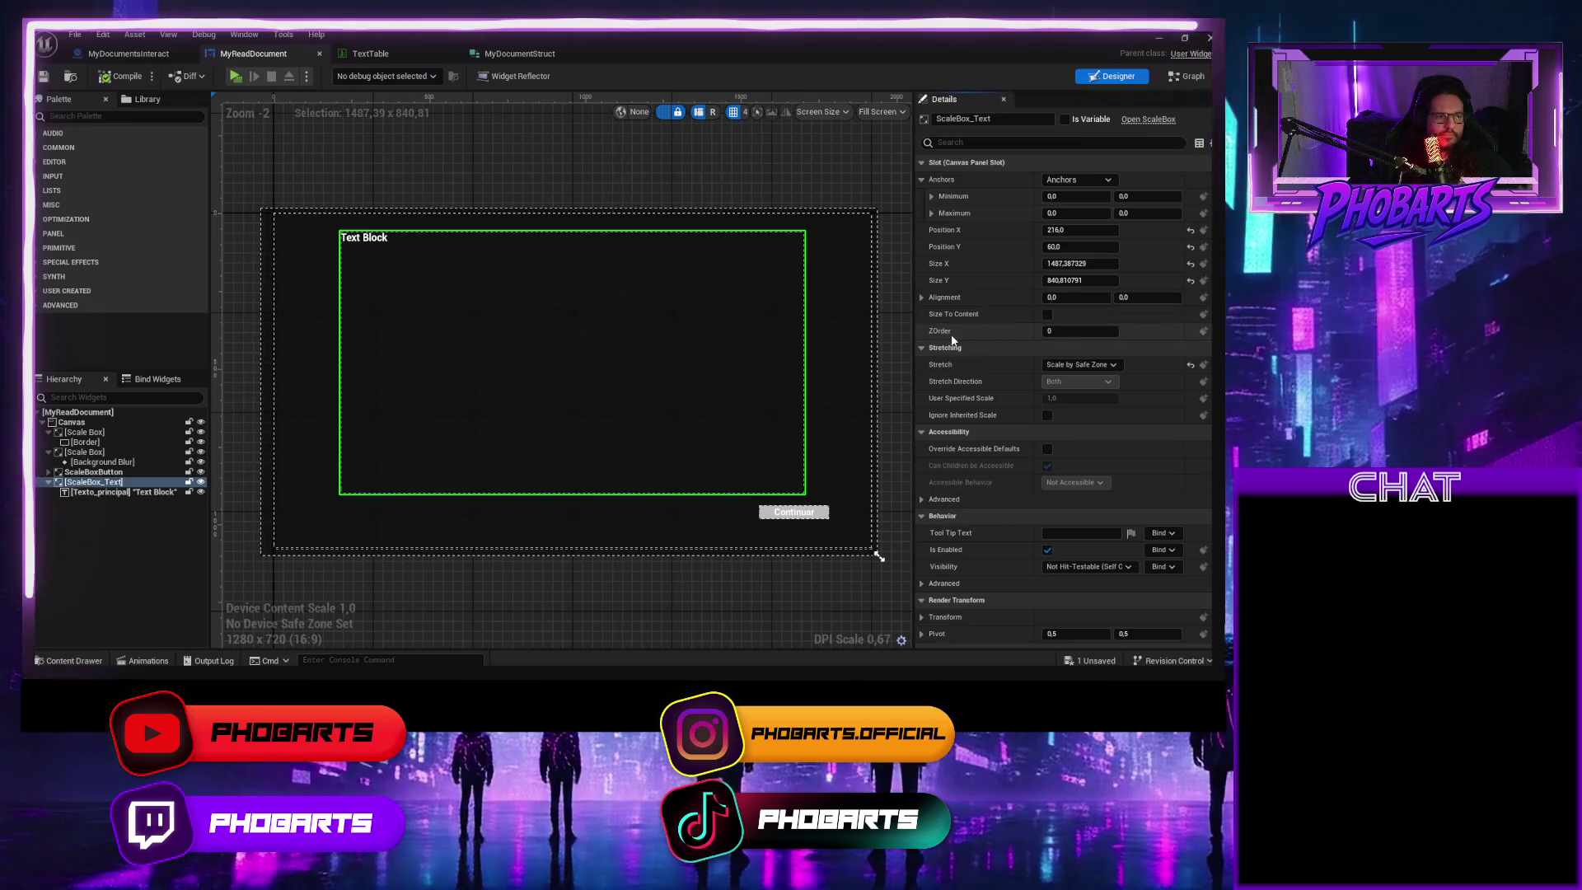
left_click(124, 493)
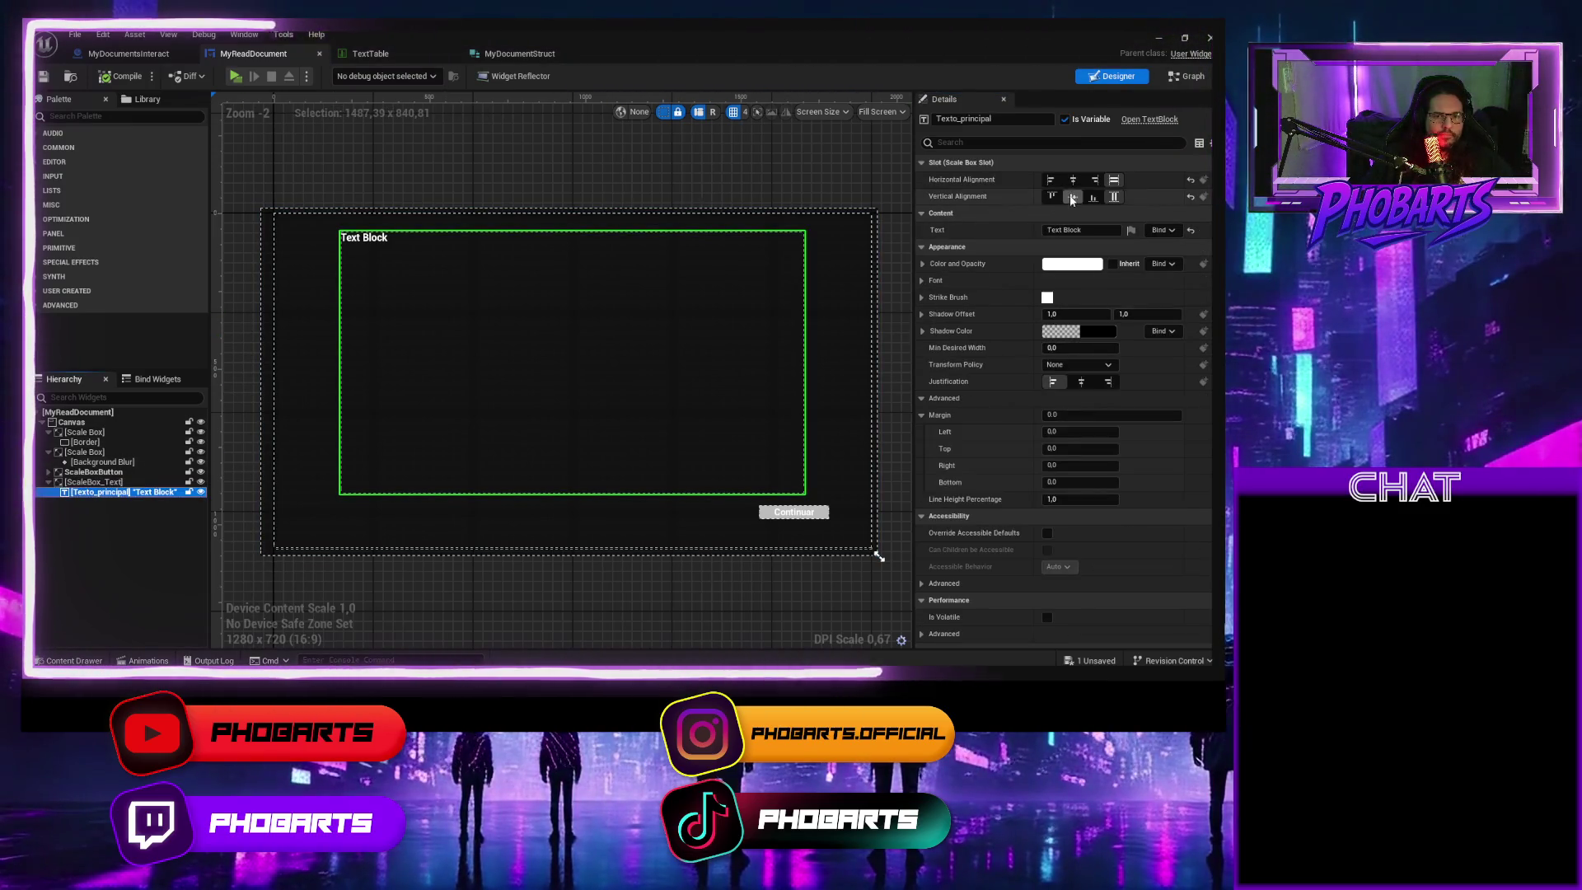
left_click(1073, 179)
left_click(1073, 197)
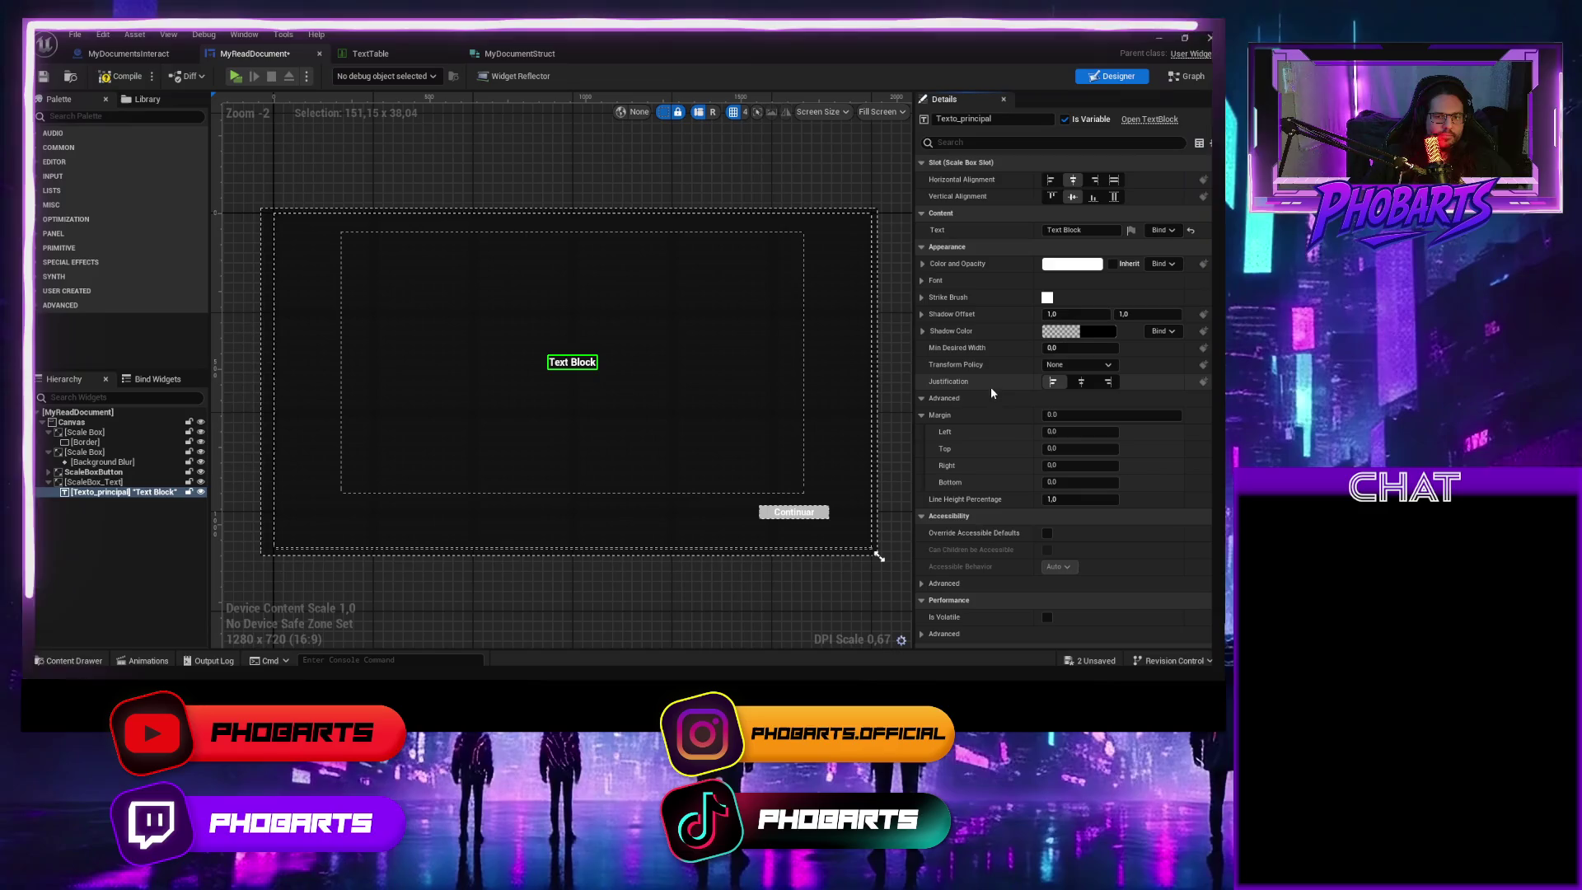
left_click(1081, 382)
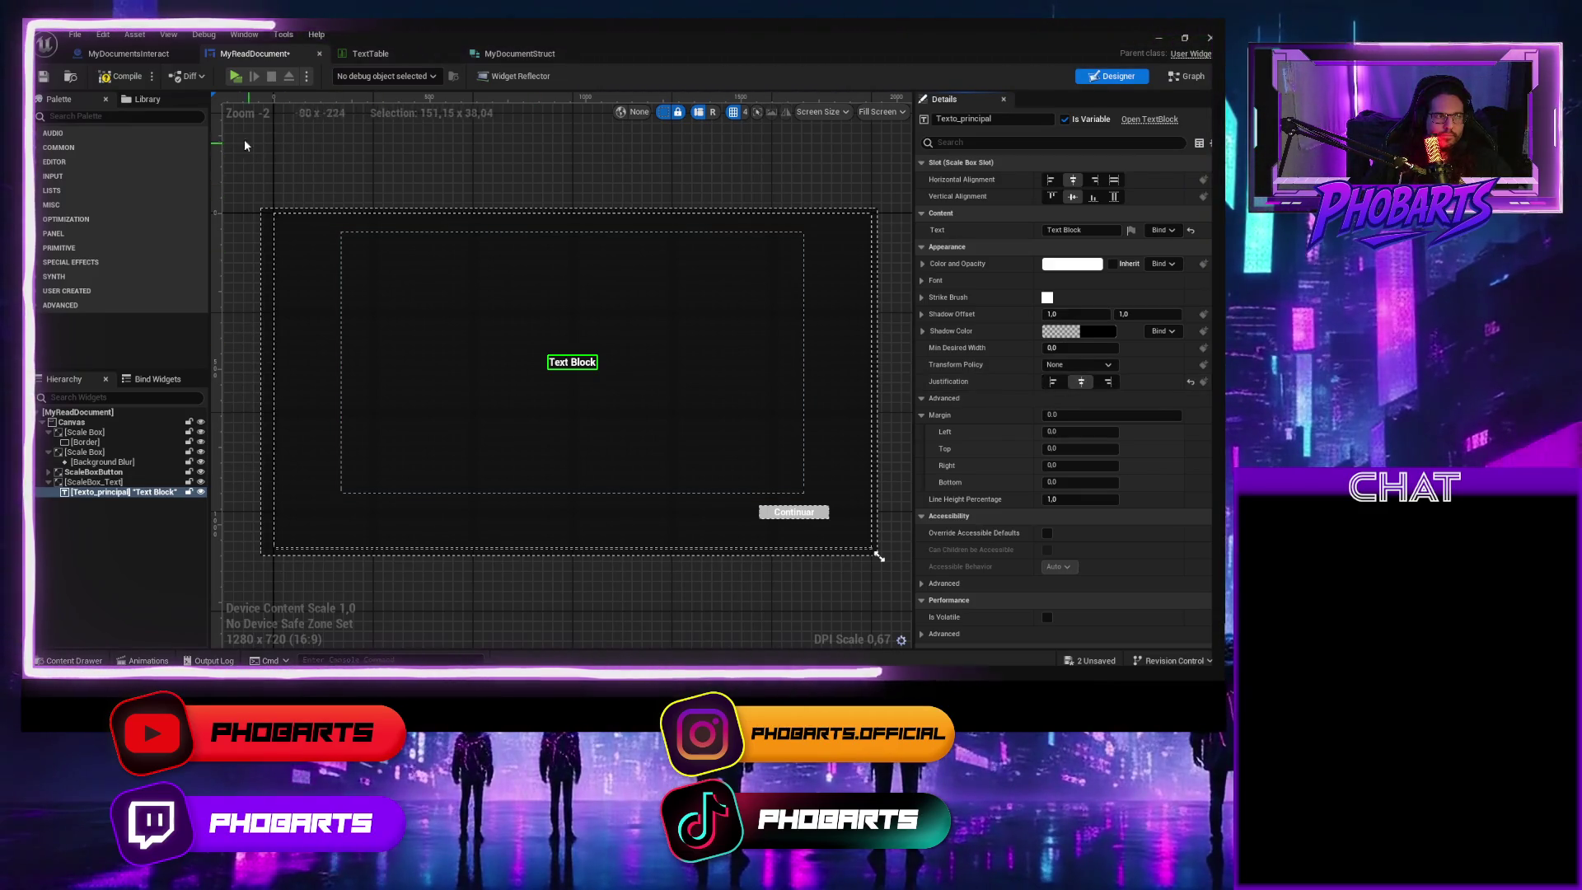
Compile the widget blueprint and play-test the centred text
left_click(126, 76)
left_click(235, 76)
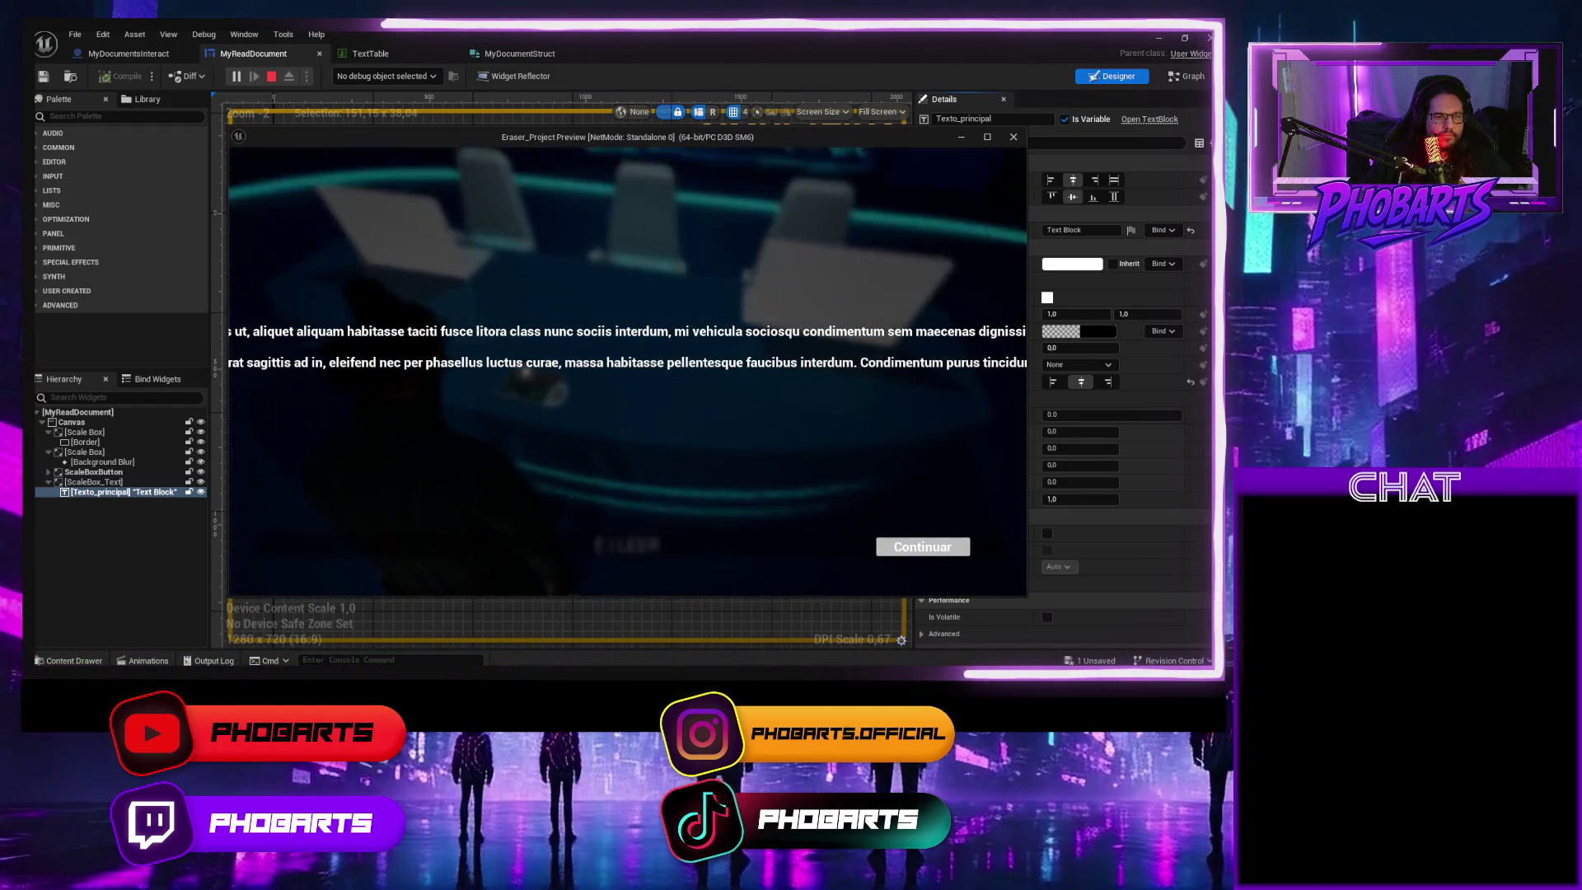
key("Escape")
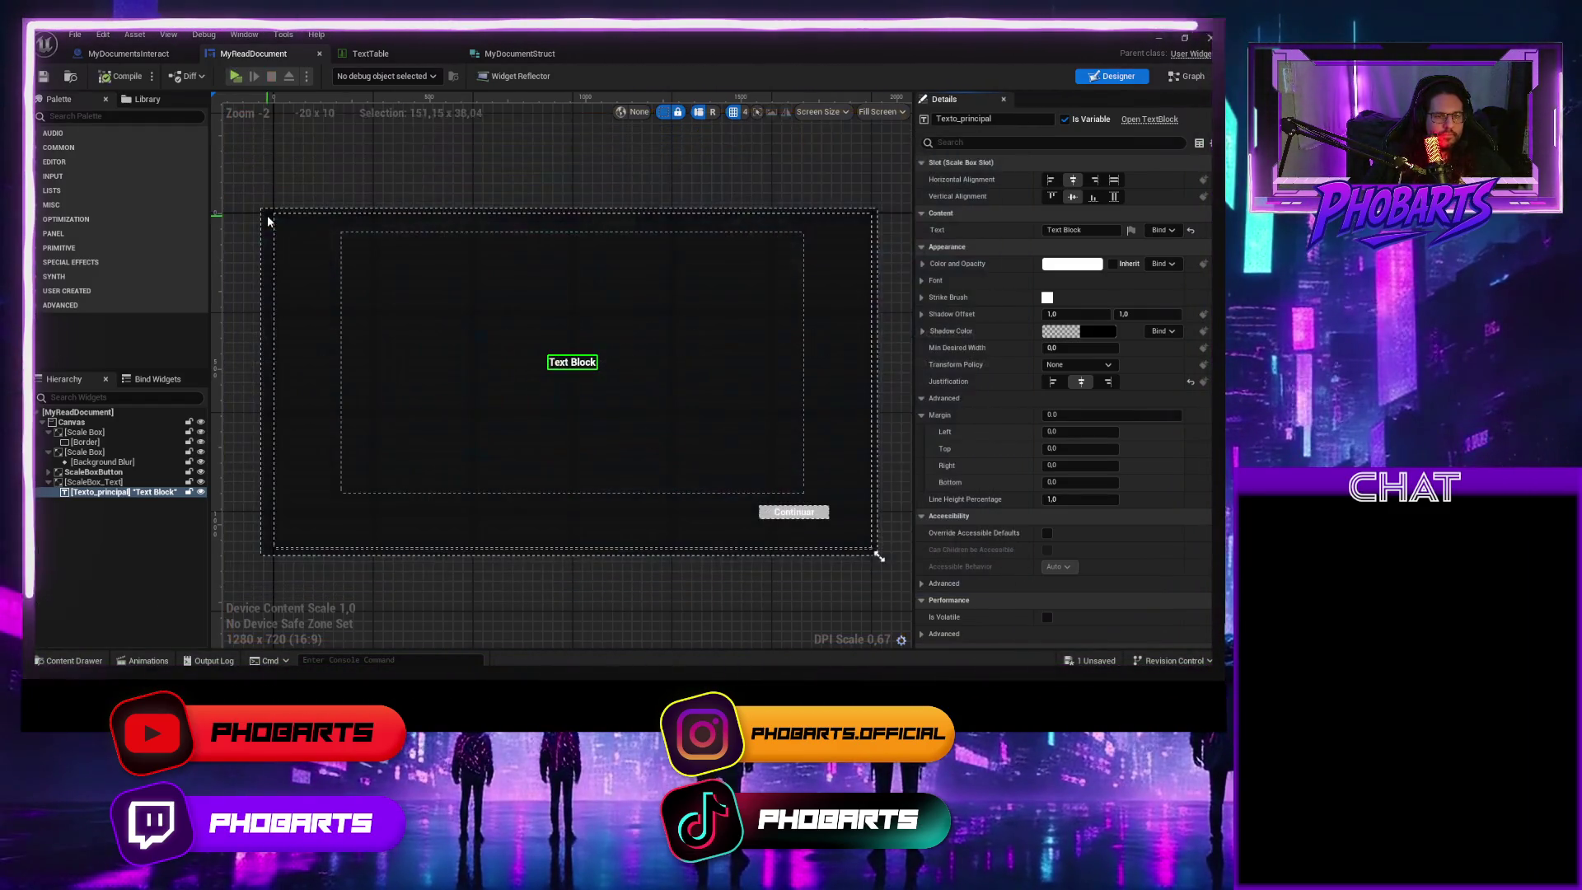
Set Justification to Align Text Left, uncheck Auto Wrap Text, and compile
left_click(1053, 381)
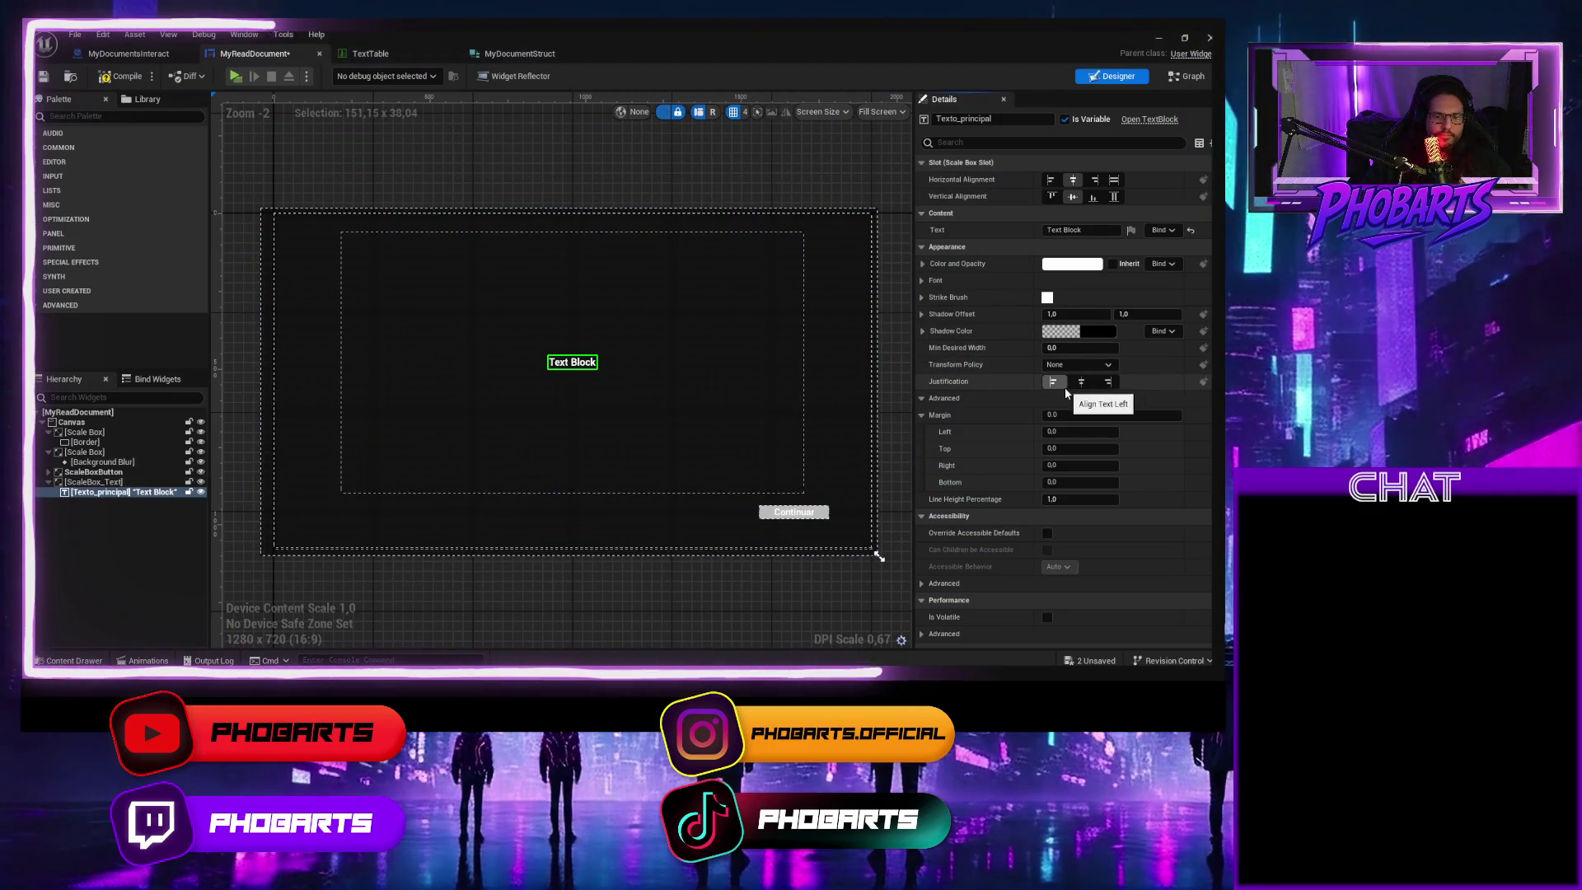
scroll(1002, 435, "down", 5)
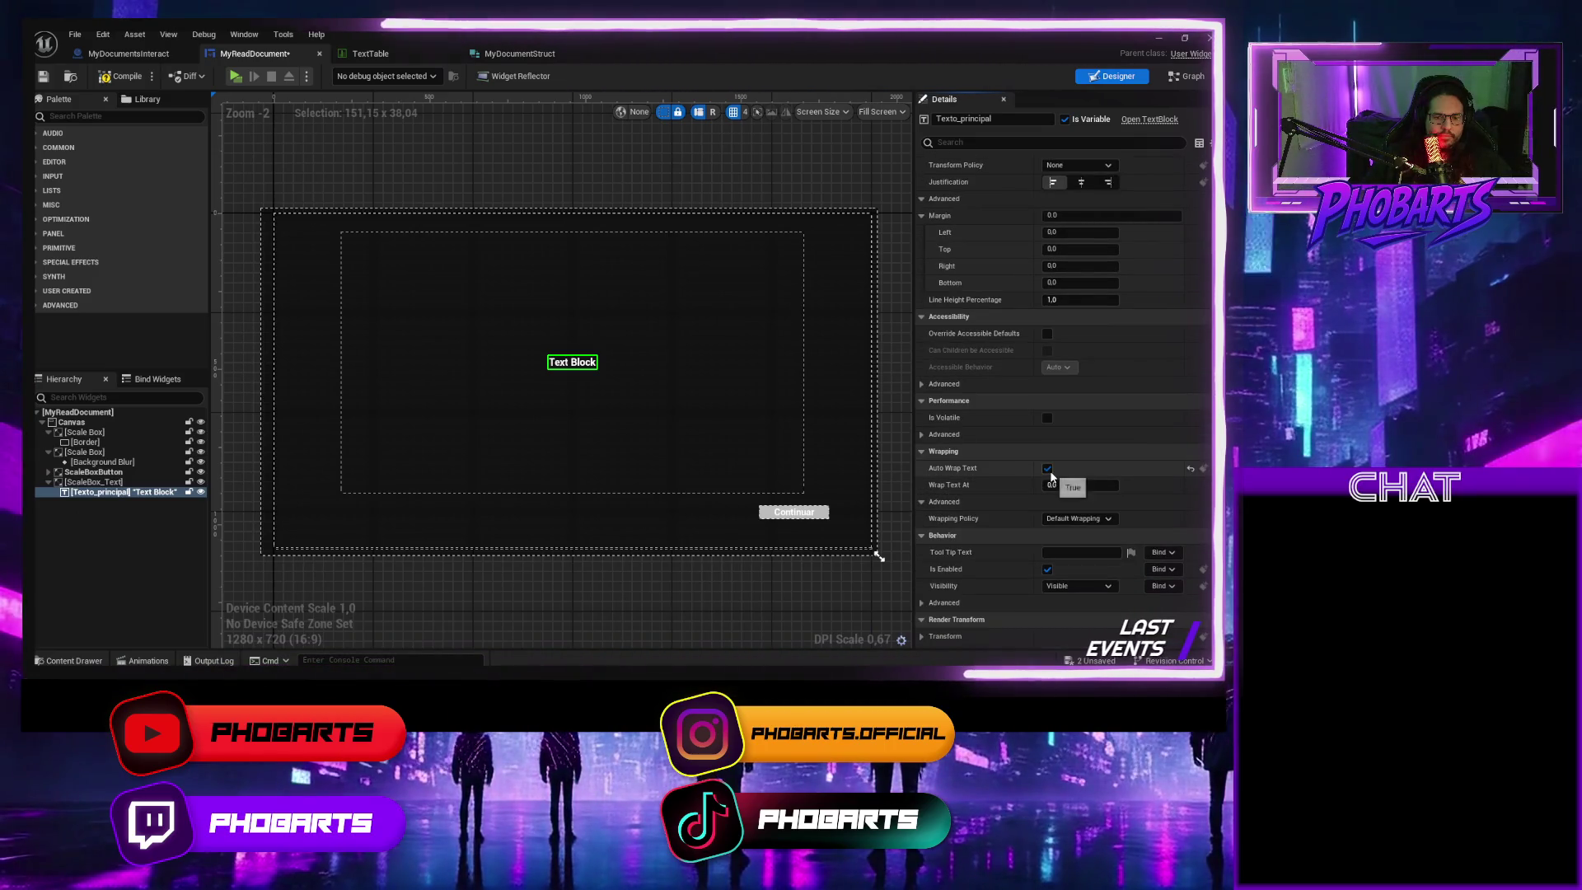
left_click(1048, 468)
left_click(128, 79)
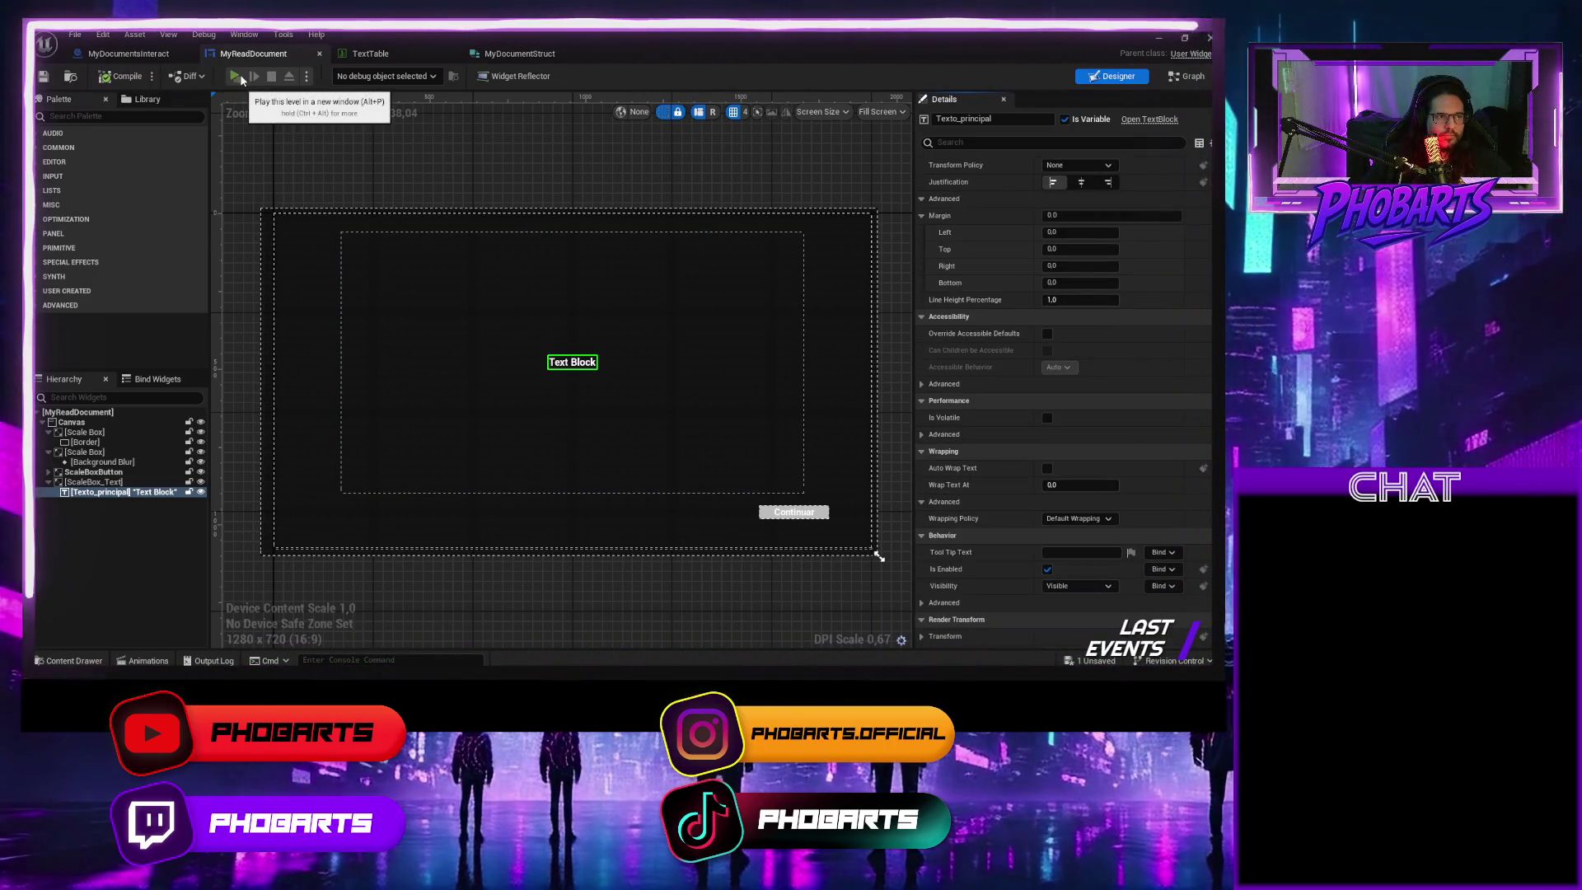
Play-test unwrapped text, then re-enable Auto Wrap Text at width 200 and test
left_click(236, 76)
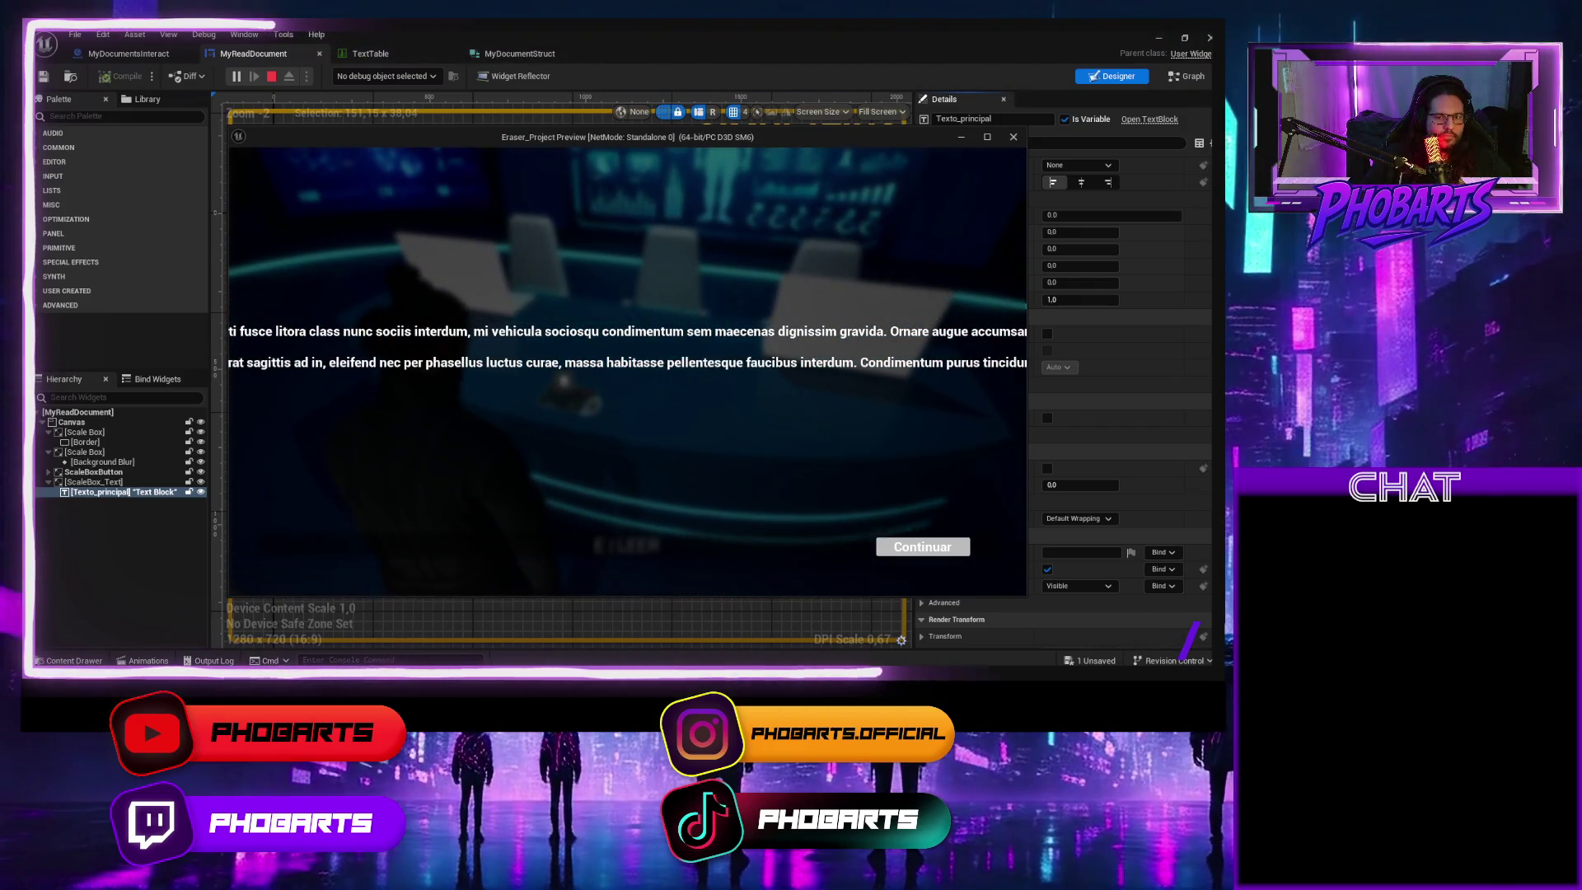
key("Escape")
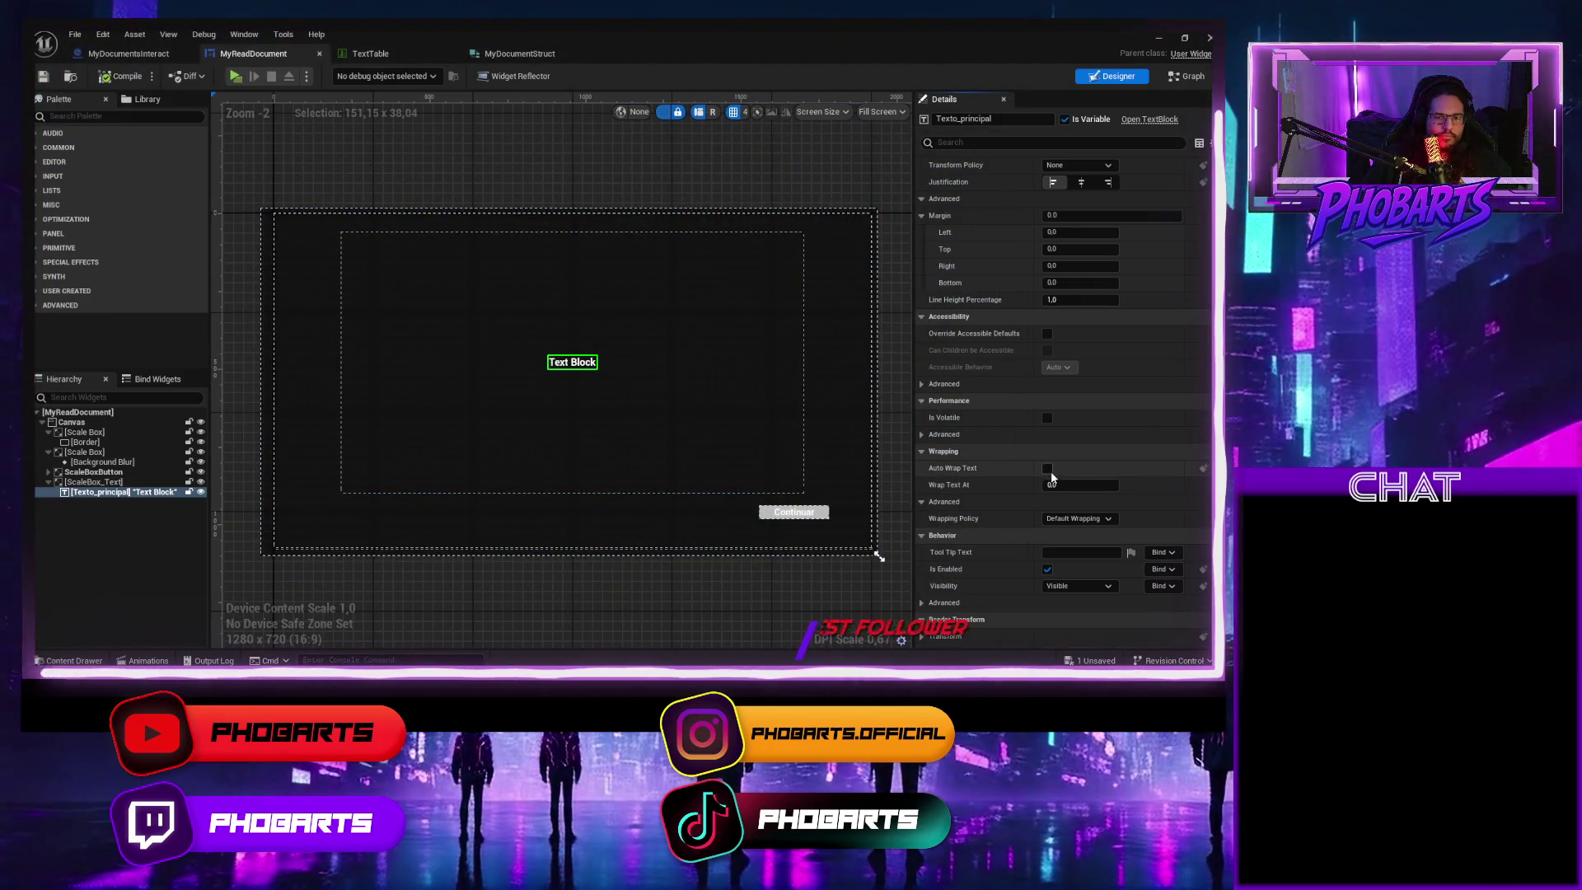
left_click(1048, 469)
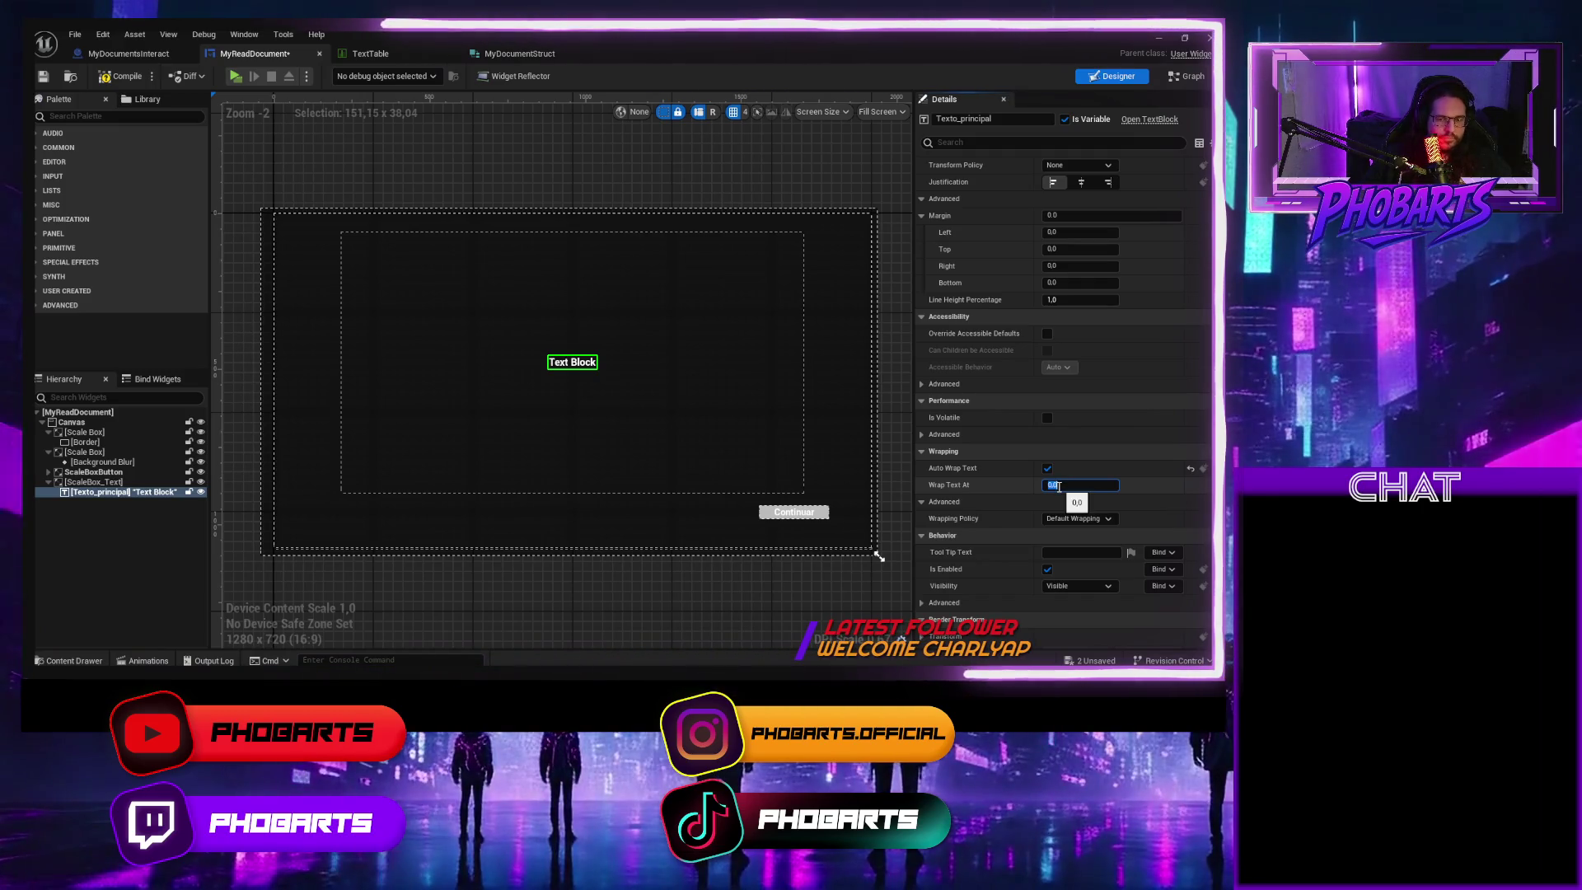
type("200")
key("Return")
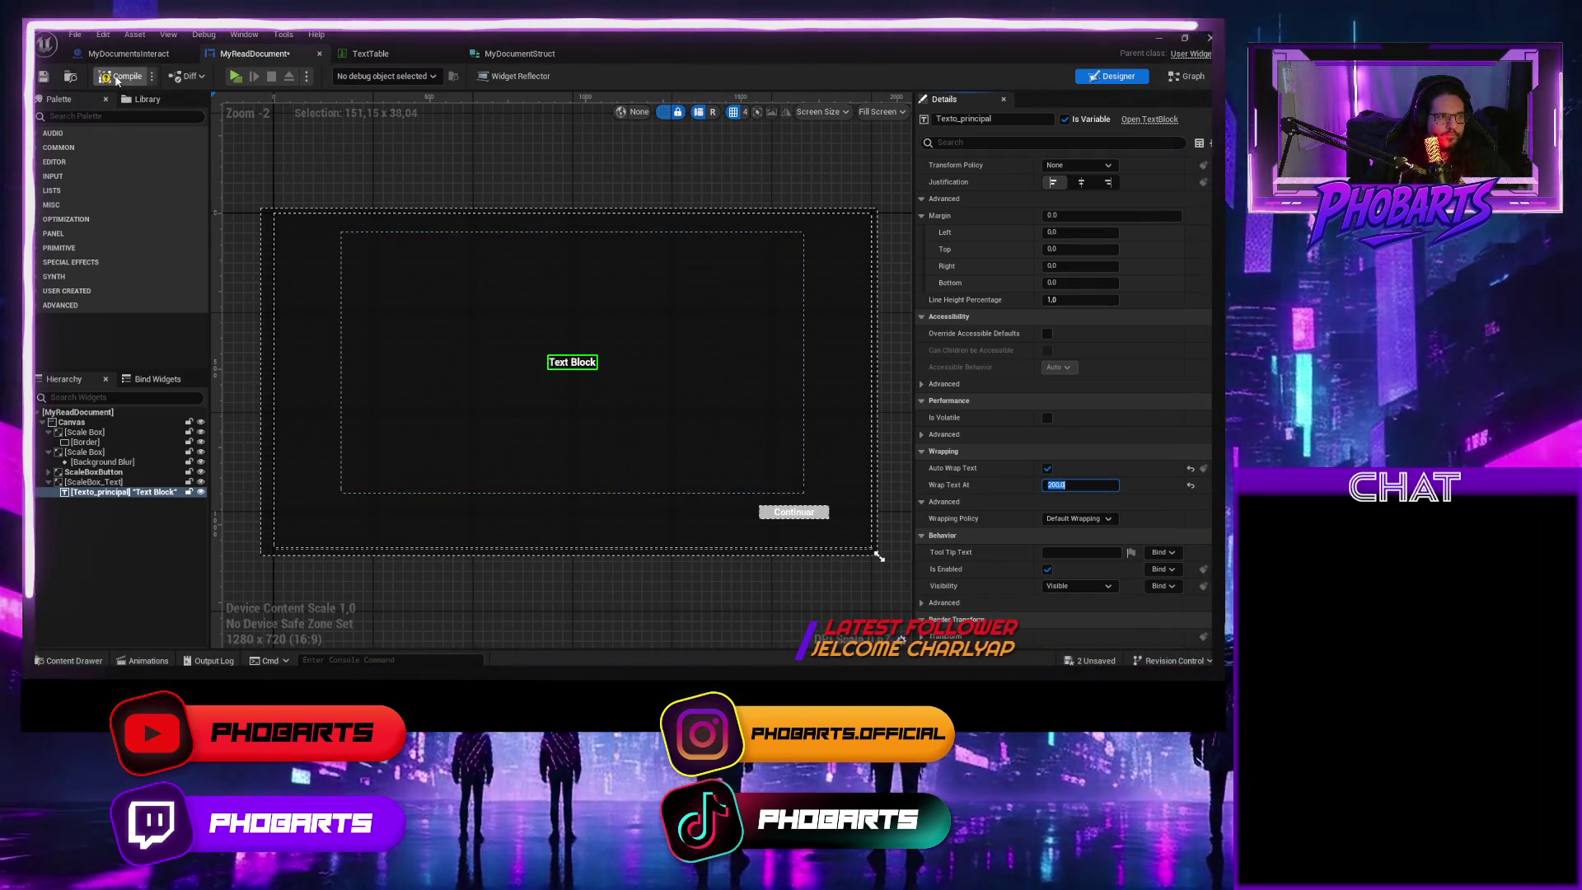
left_click(116, 80)
left_click(236, 76)
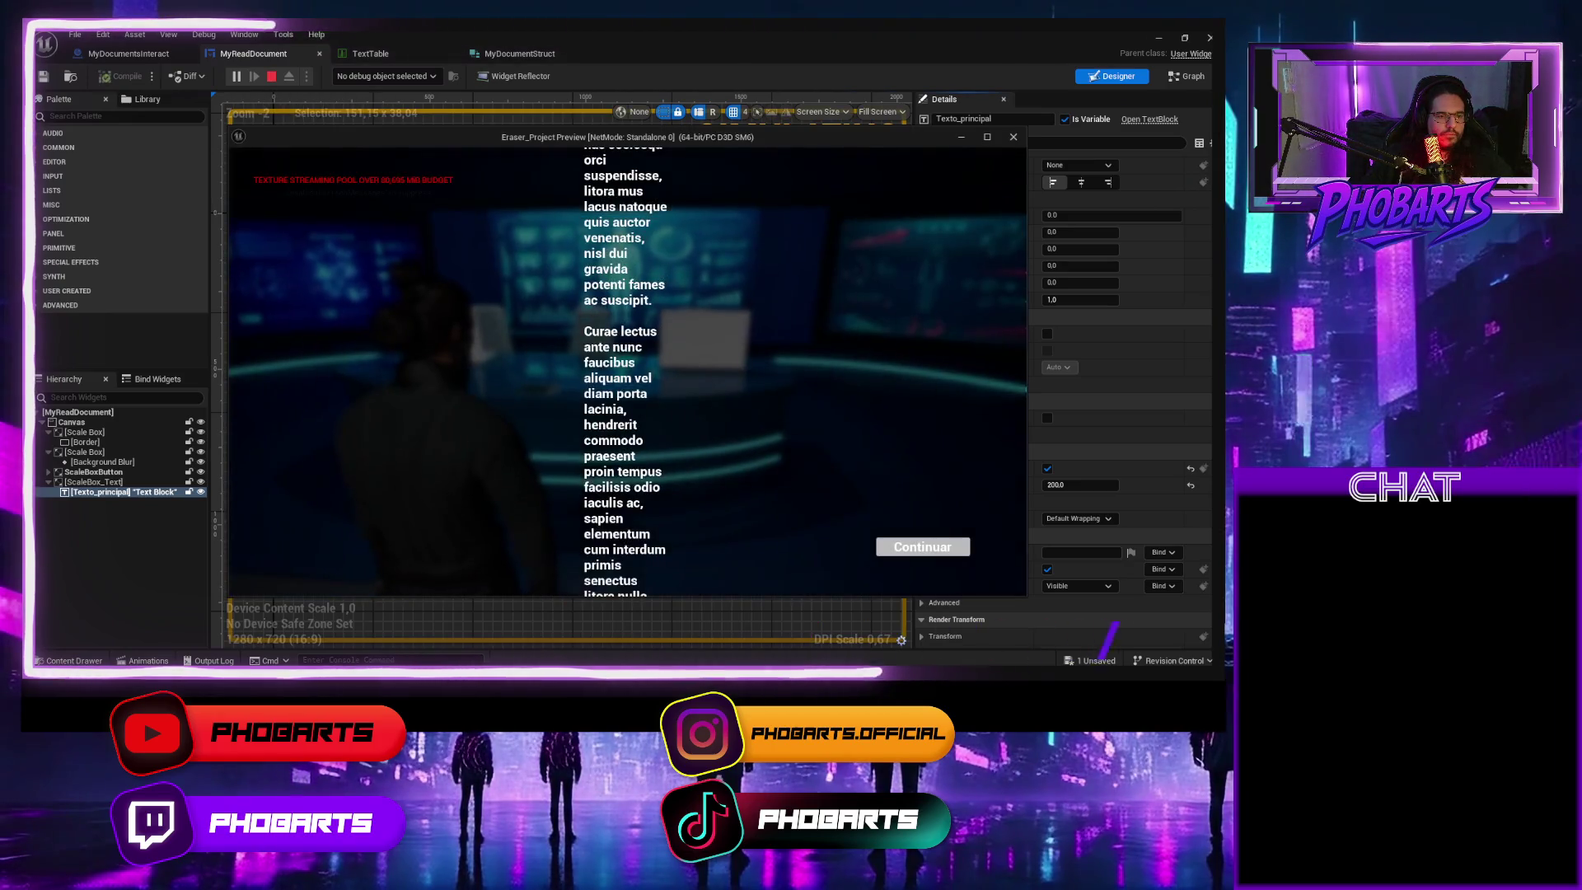
key("Escape")
type("100")
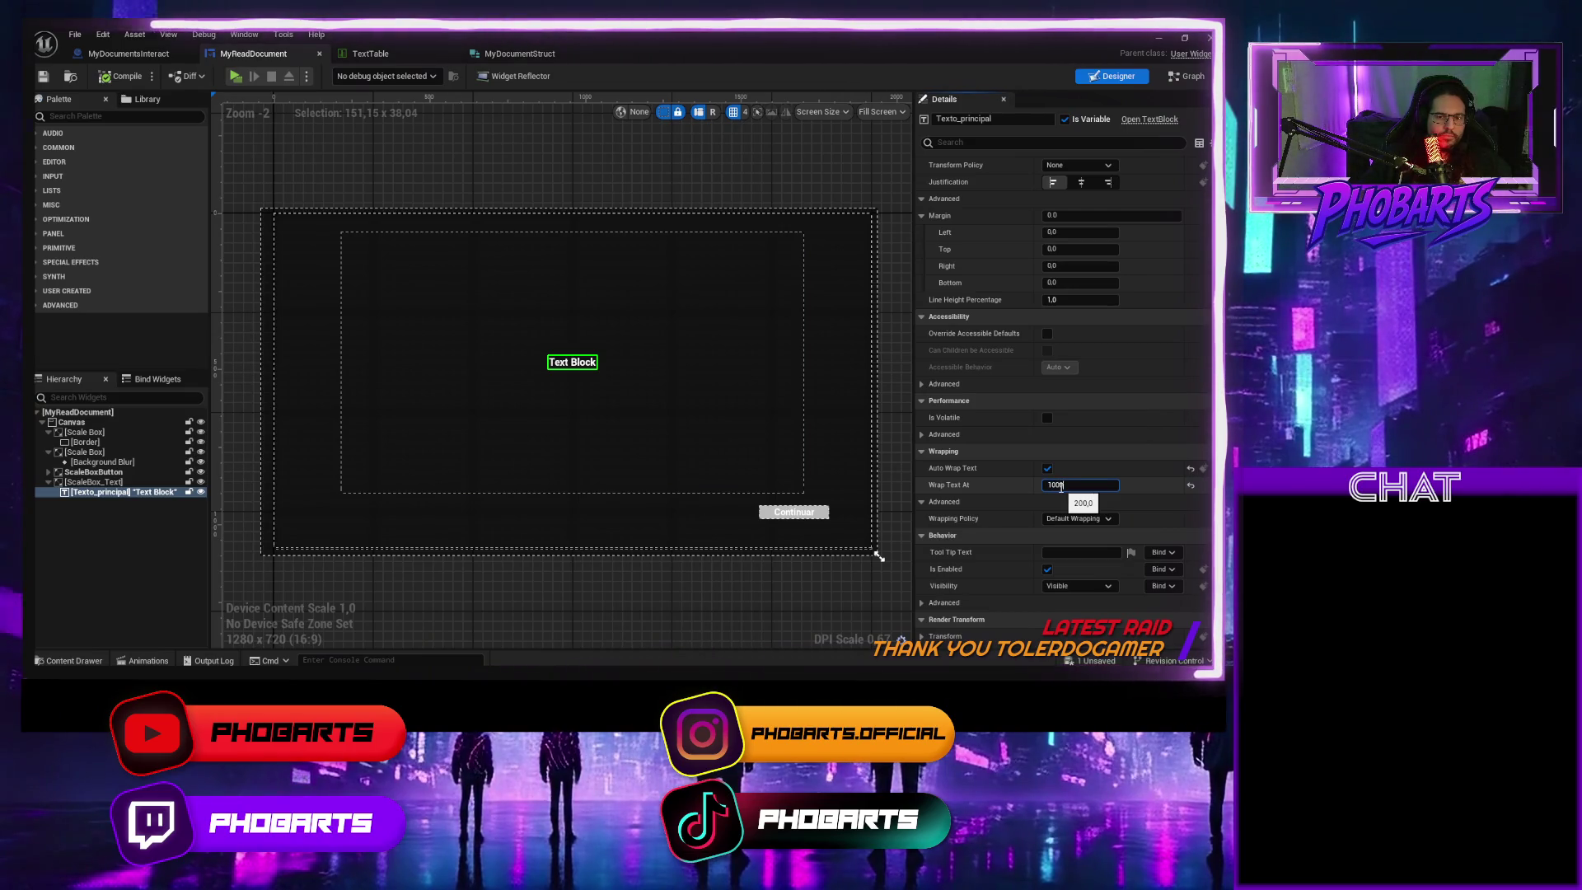
Set Wrap Text At to 1000 and play-test the wider wrapping twice
key("Return")
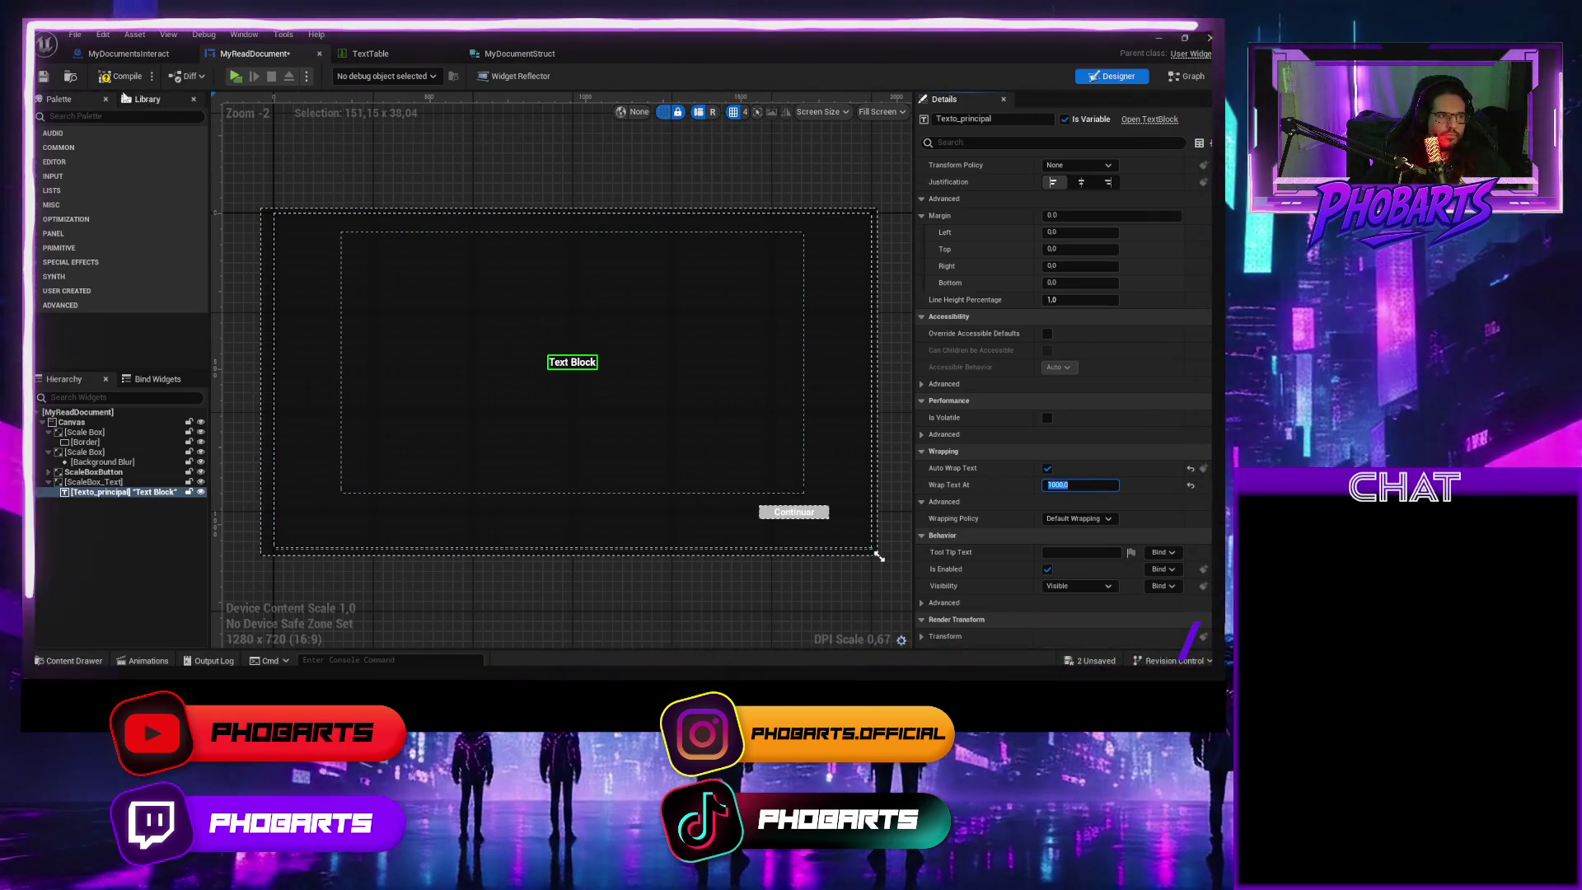
left_click(235, 75)
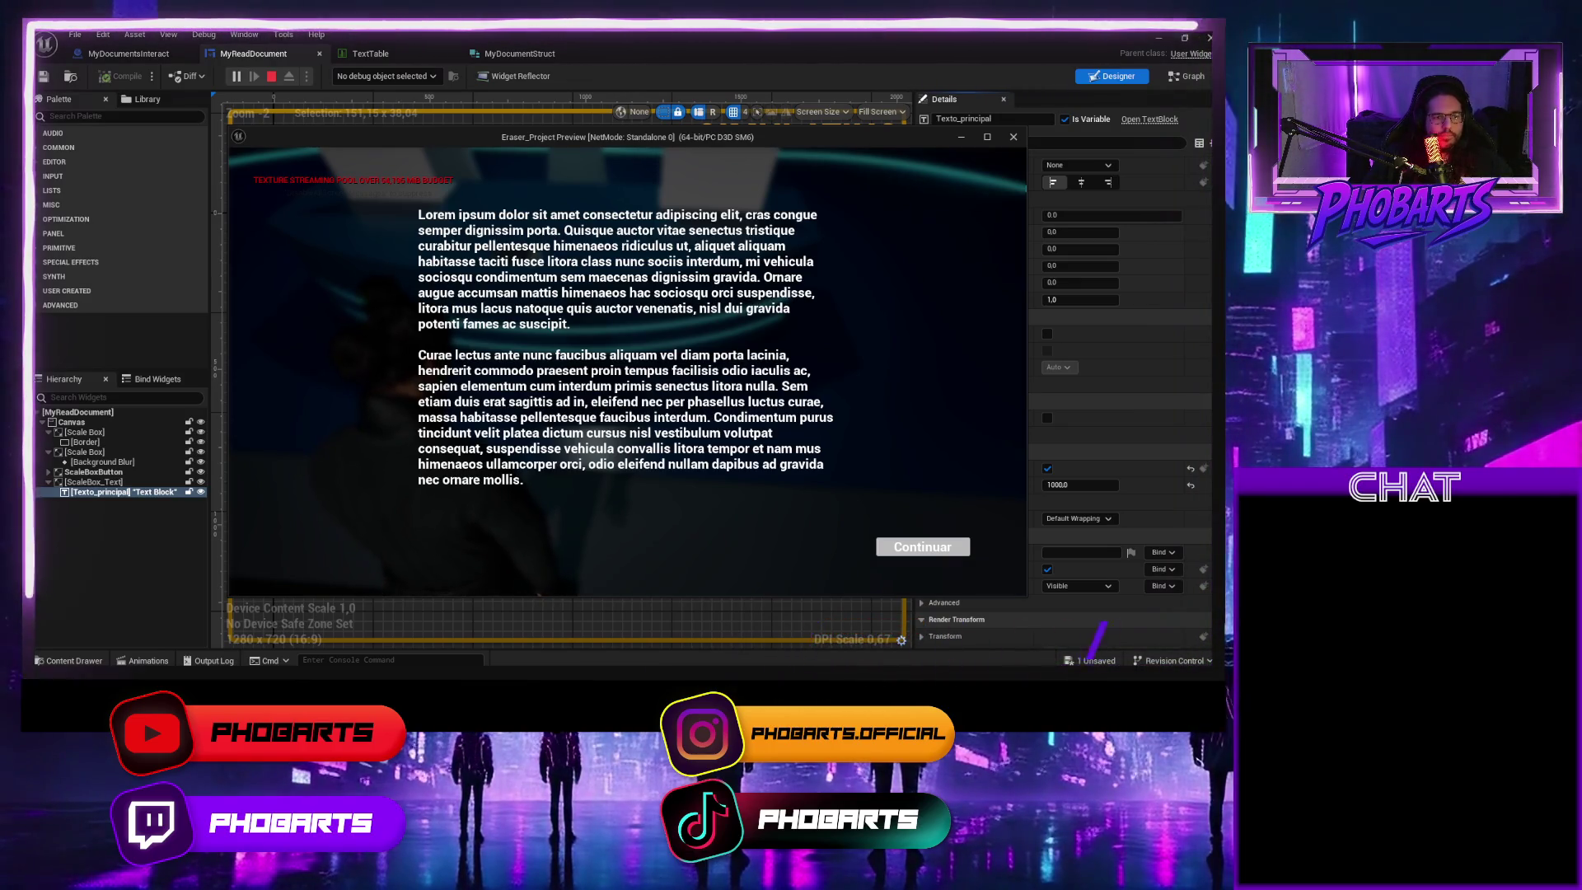
key("Escape")
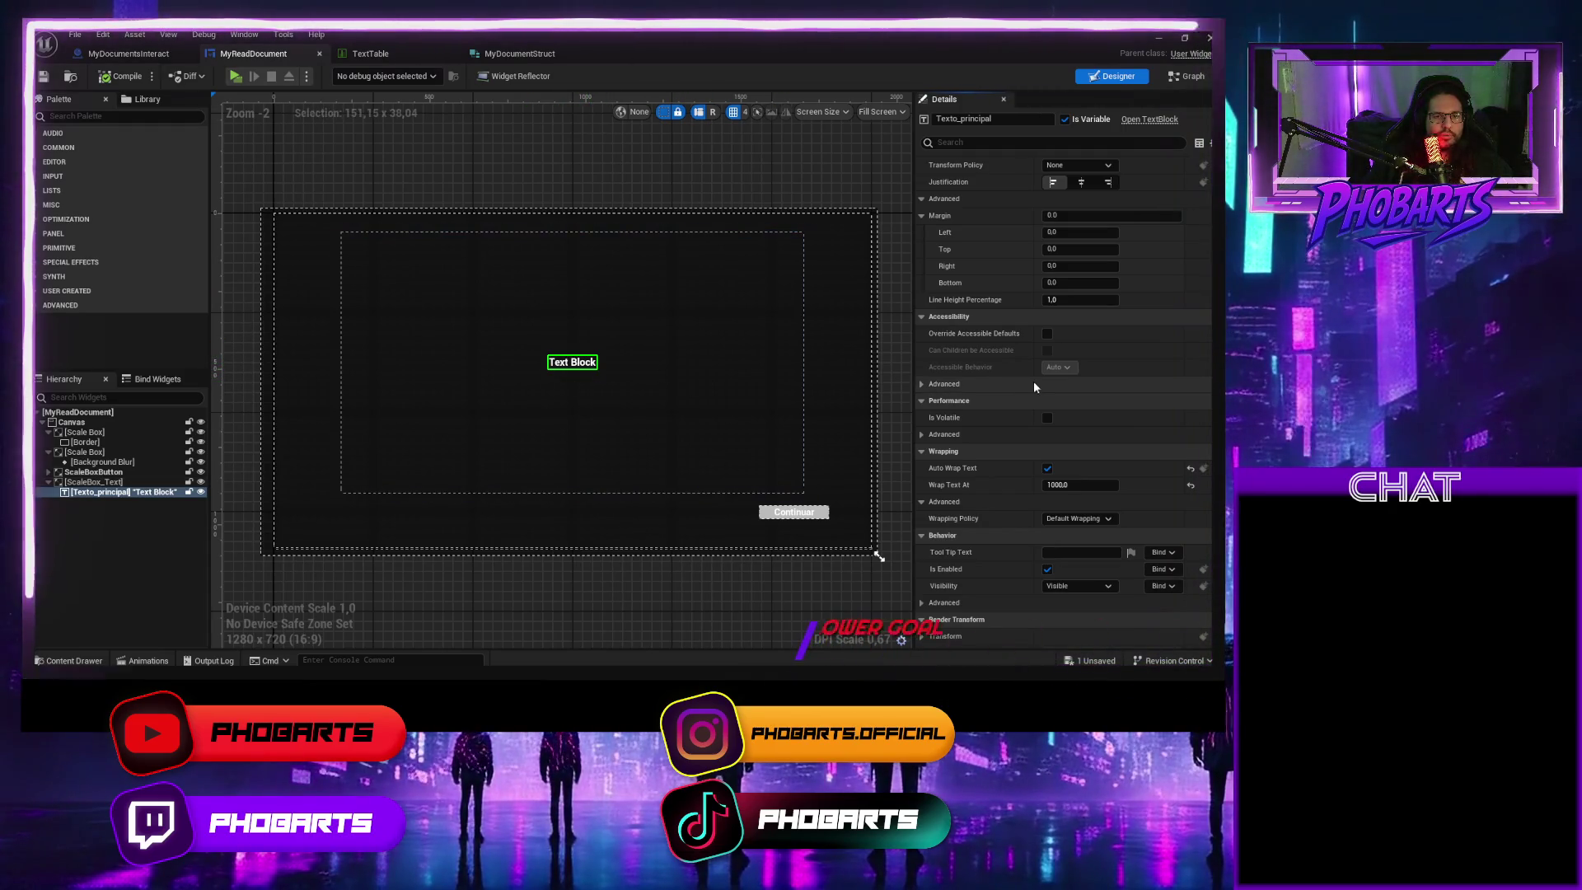
scroll(1033, 380, "up", 3)
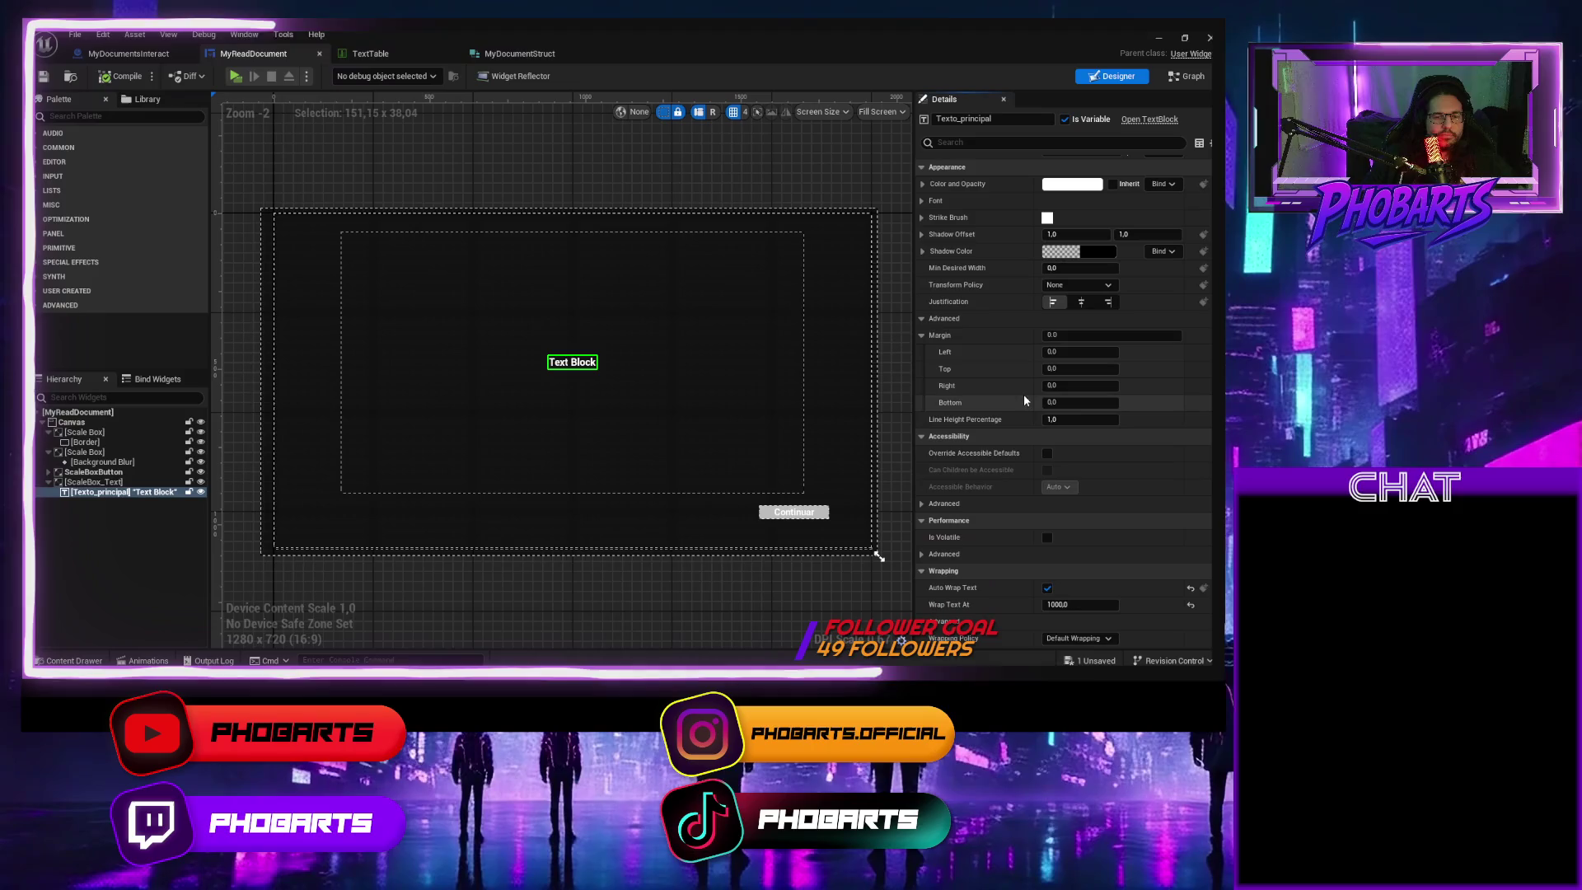
left_click(235, 76)
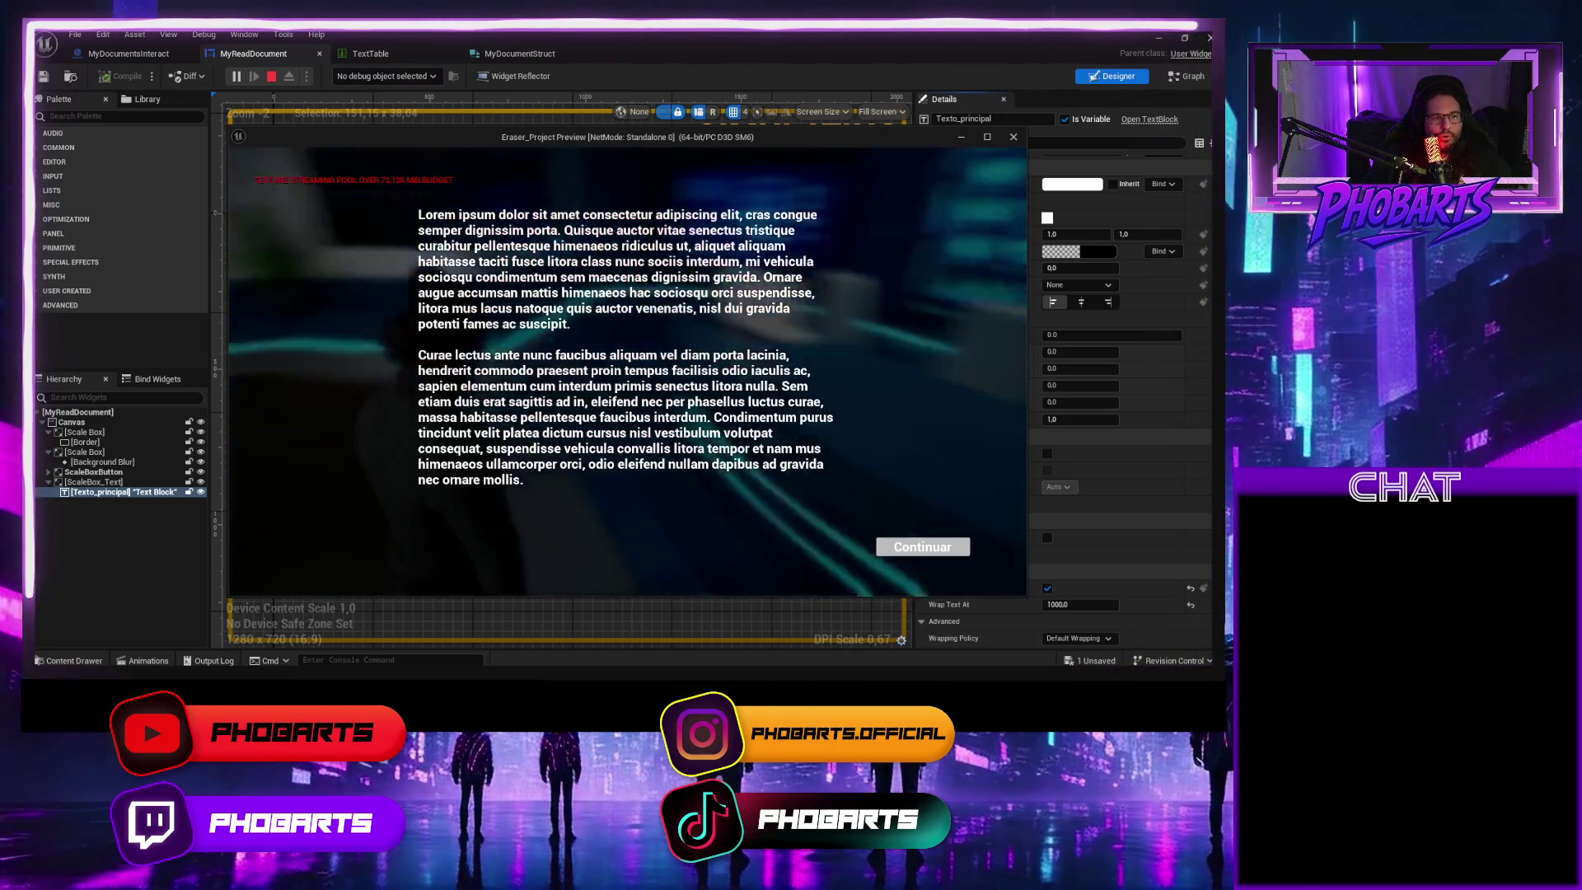
key("Escape")
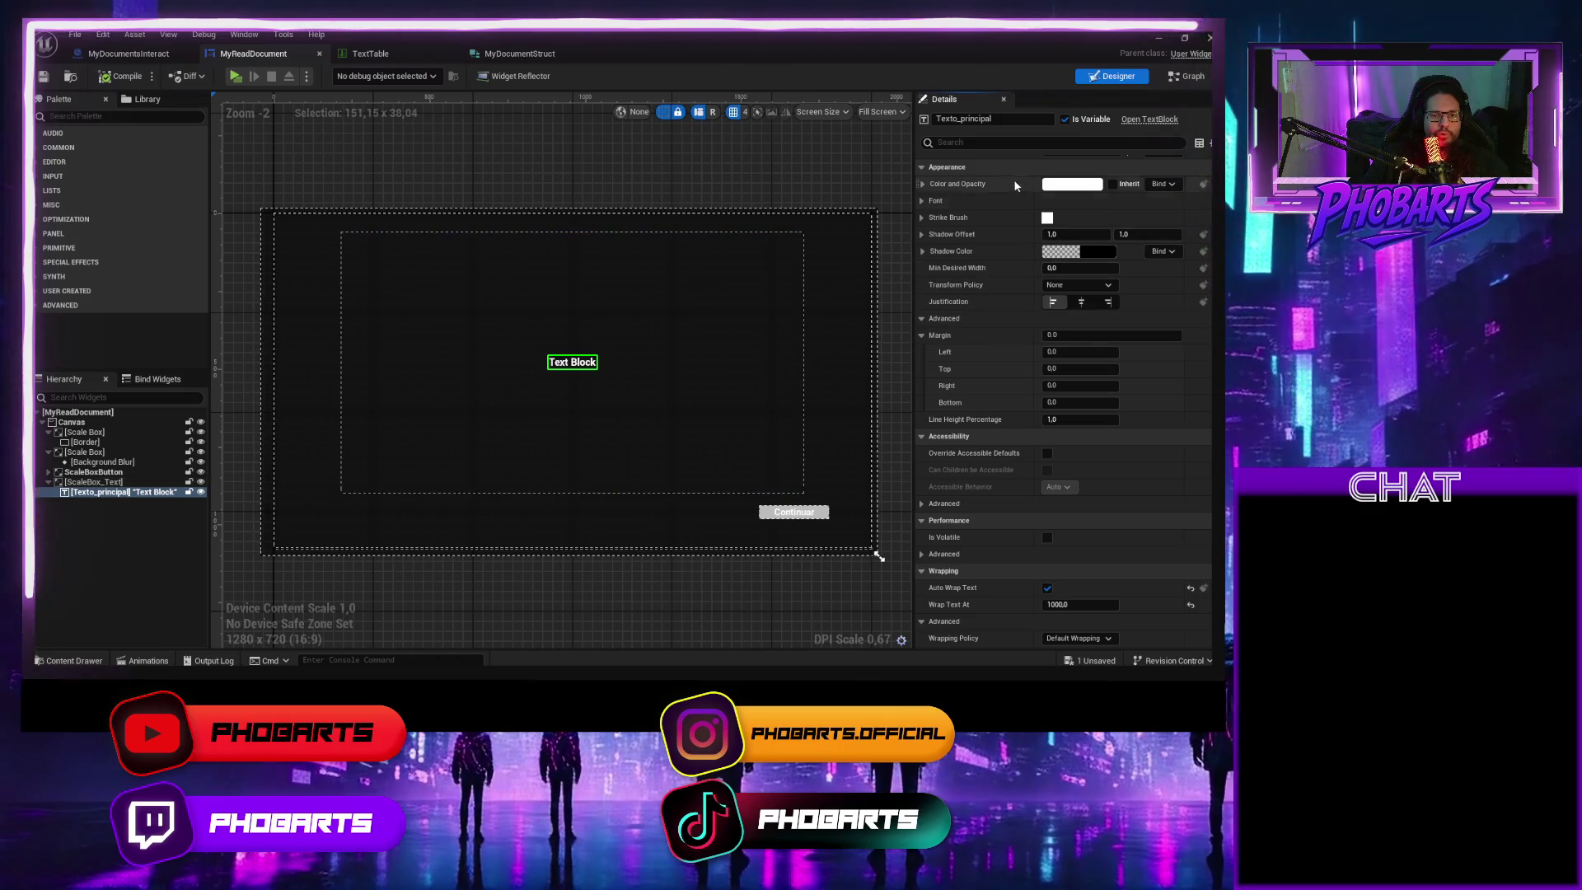
Cut the TextTable row's Text to its first sentence and play-test it
left_click(403, 52)
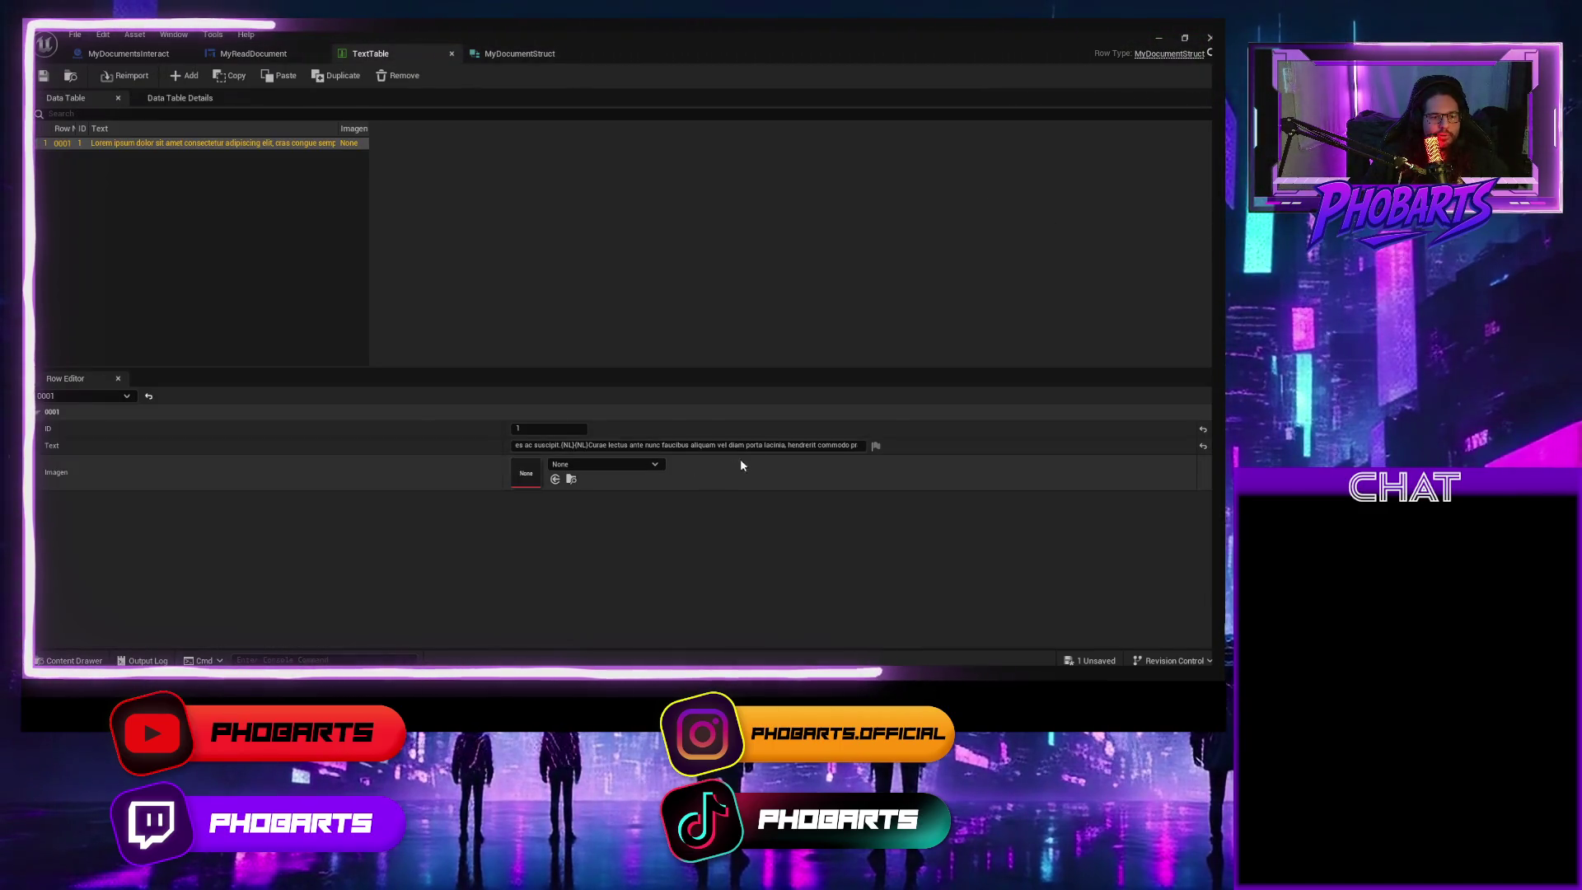
left_click_drag(843, 446, 886, 444)
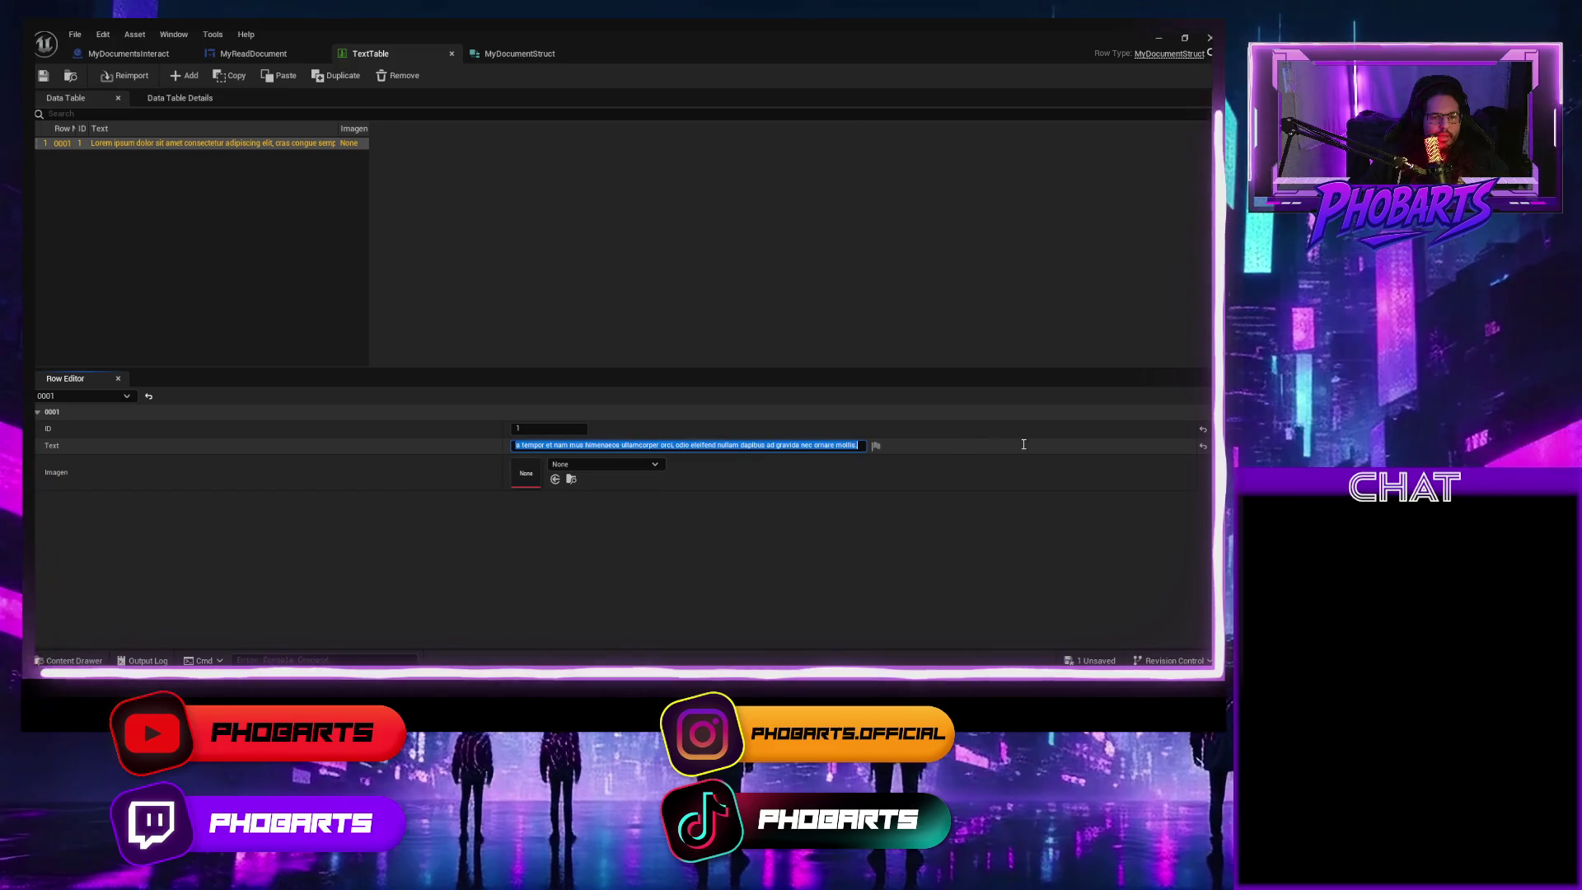
left_click(859, 445)
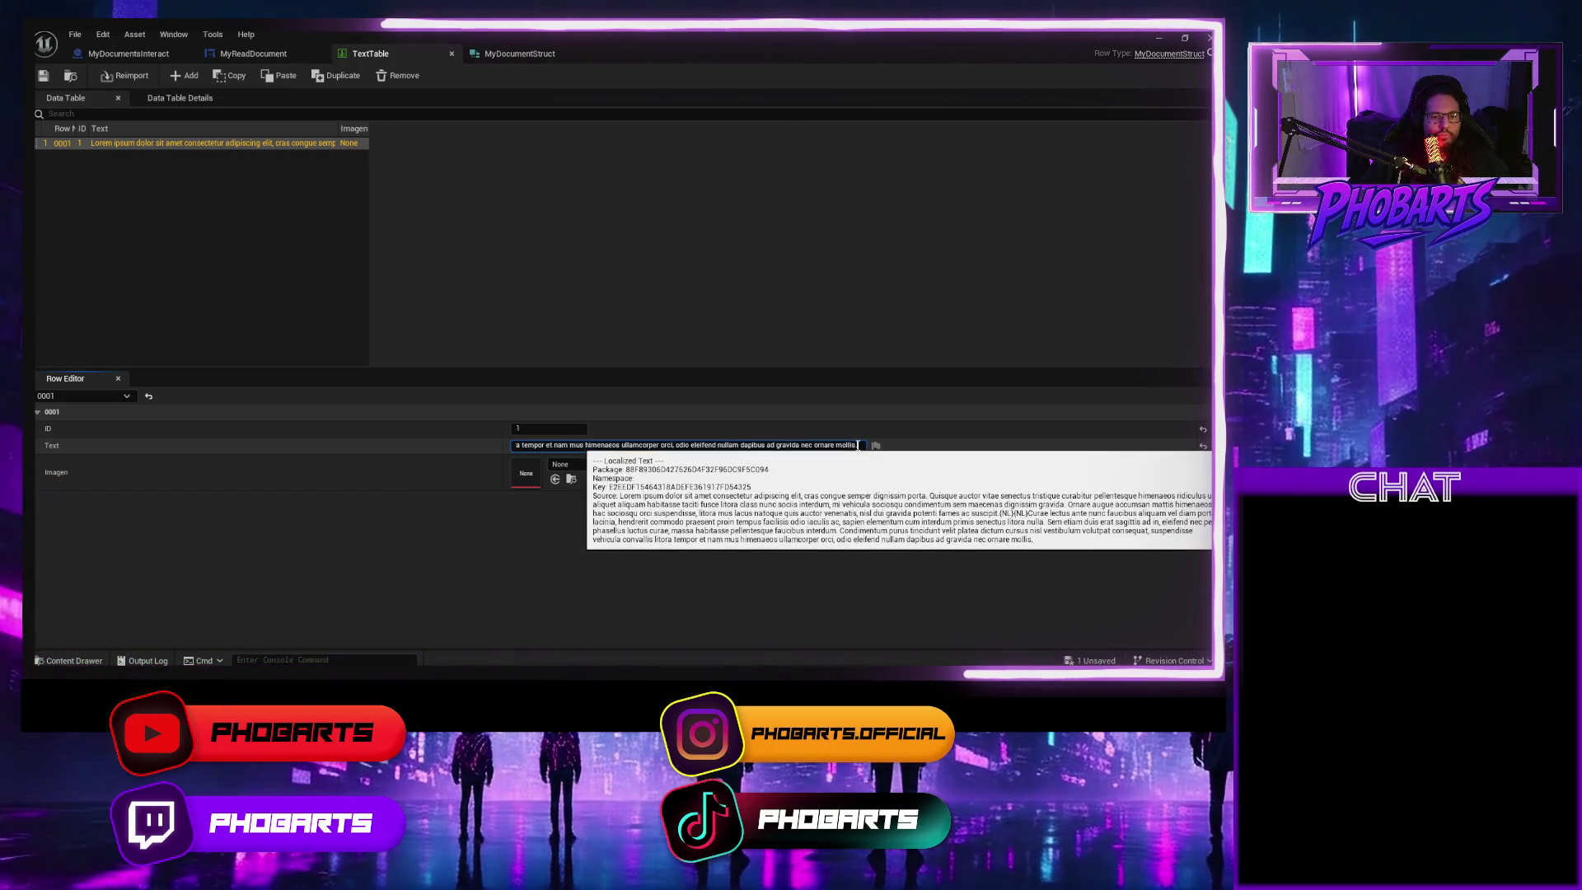
key("ctrl+a")
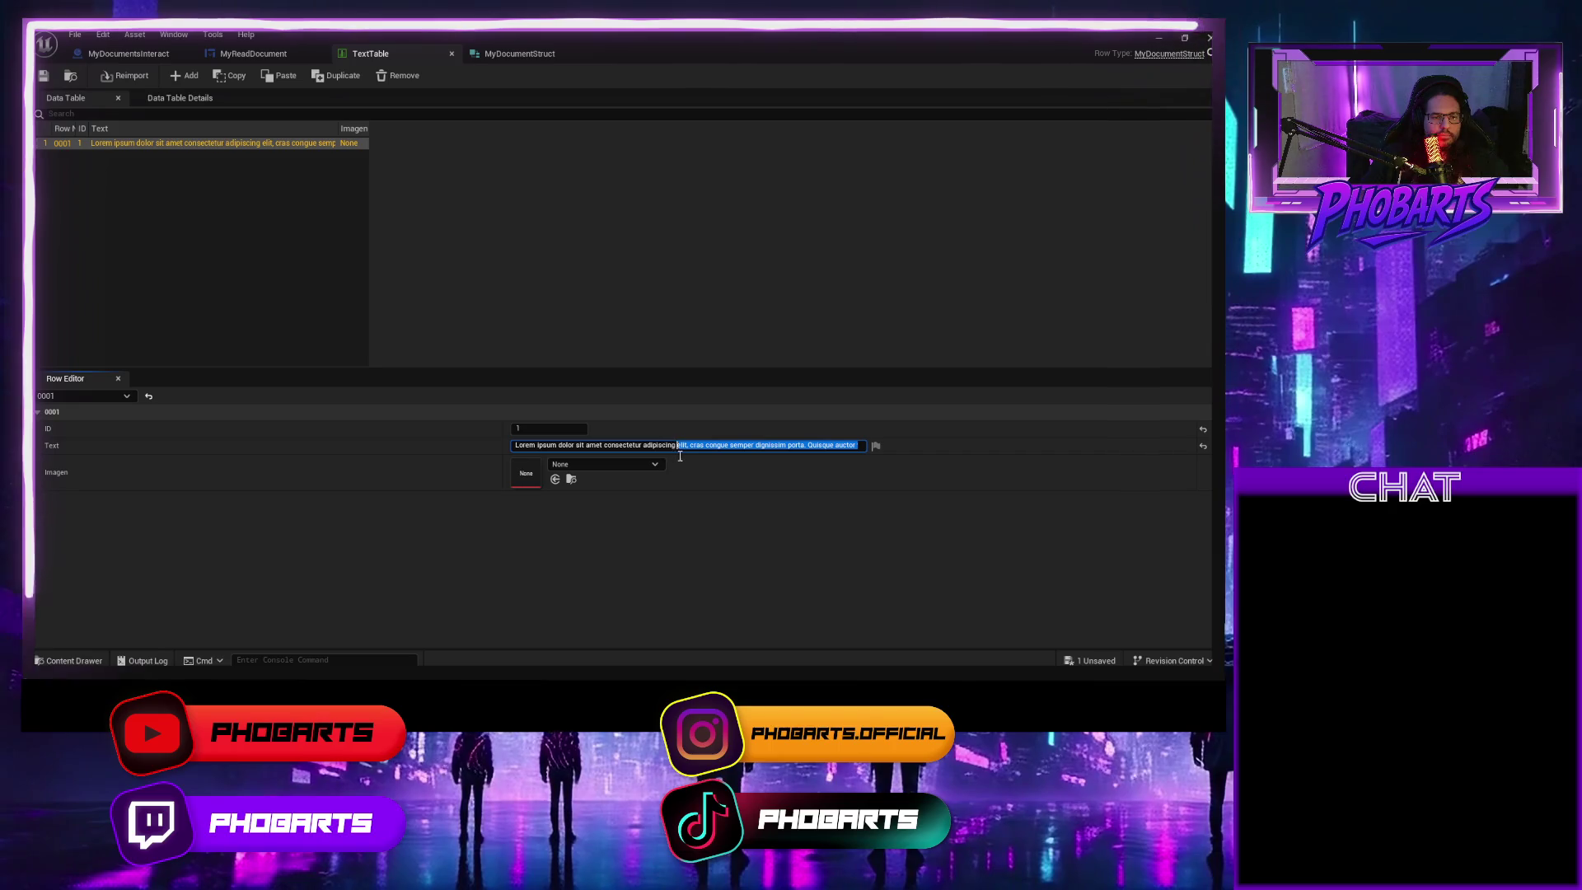
key("BackSpace")
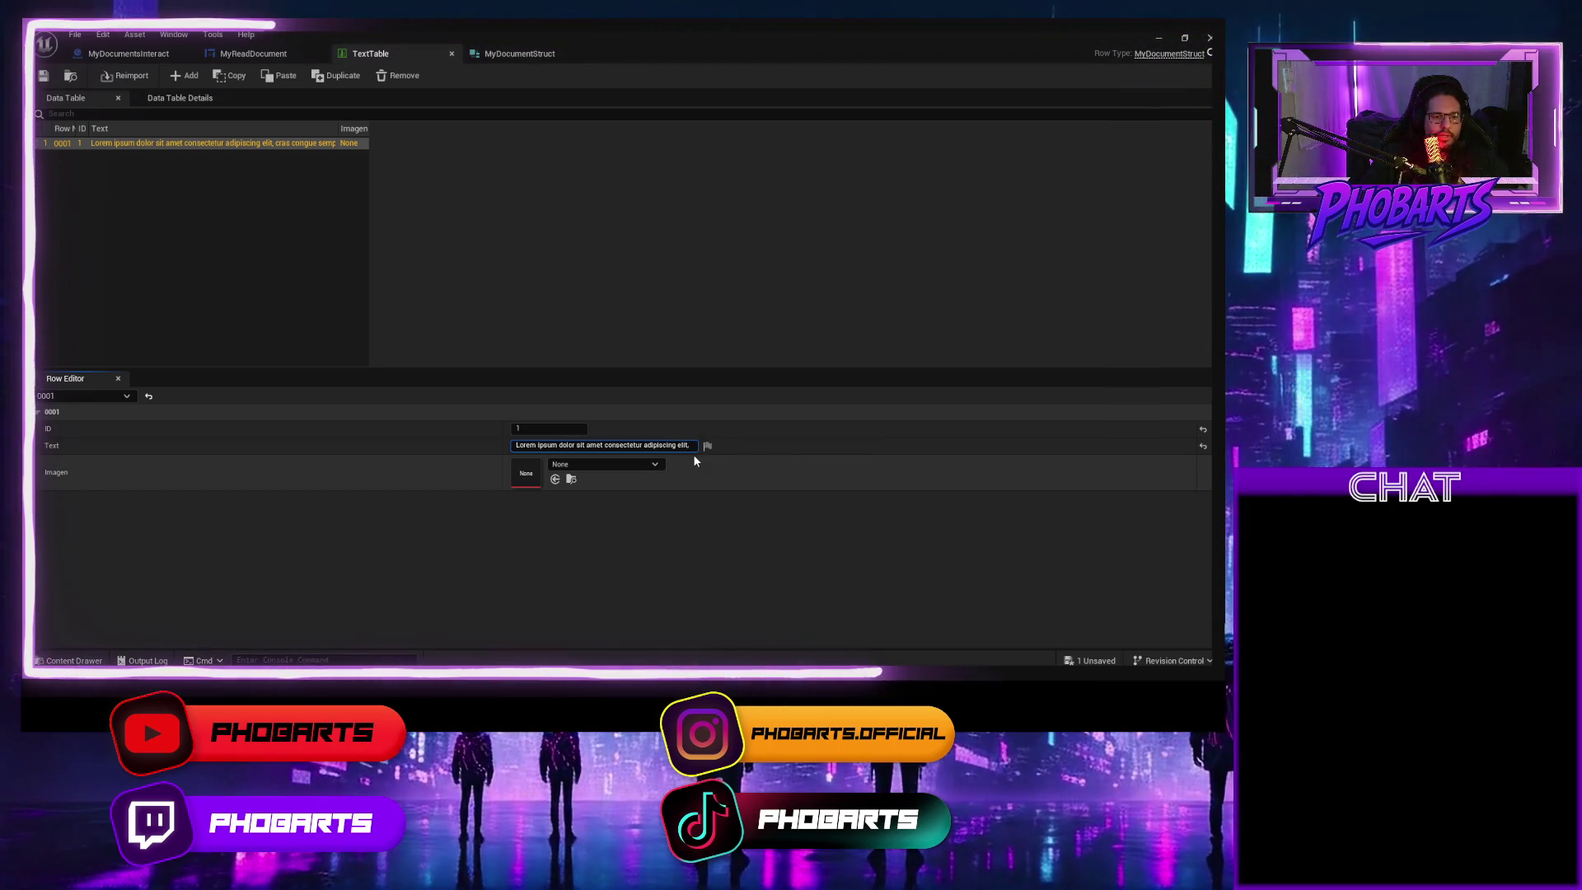
key("Return")
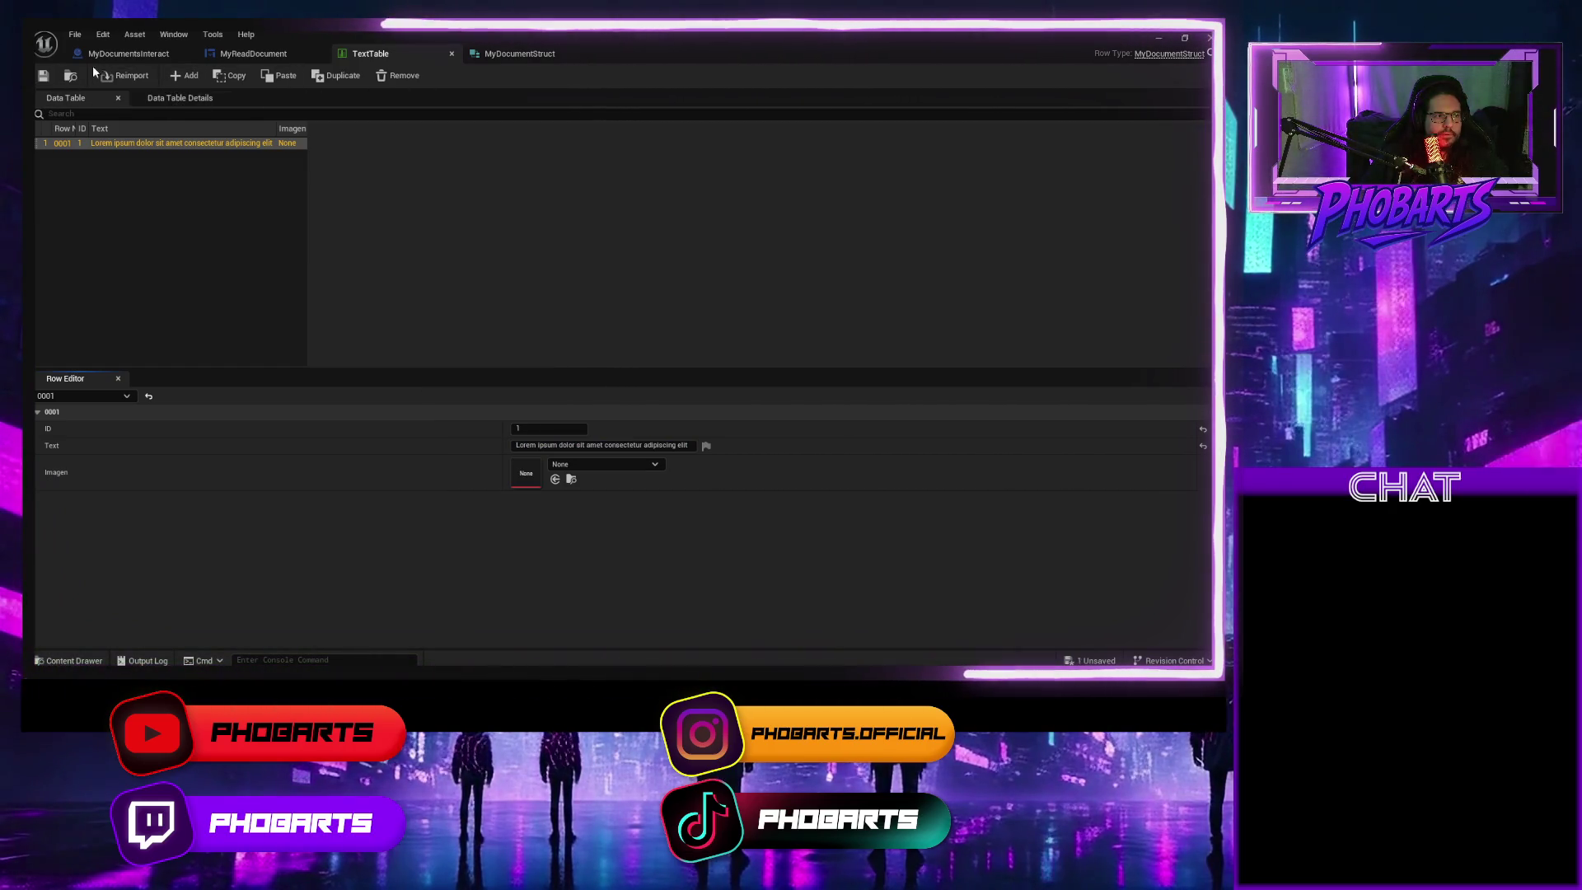
left_click(1160, 37)
left_click(331, 75)
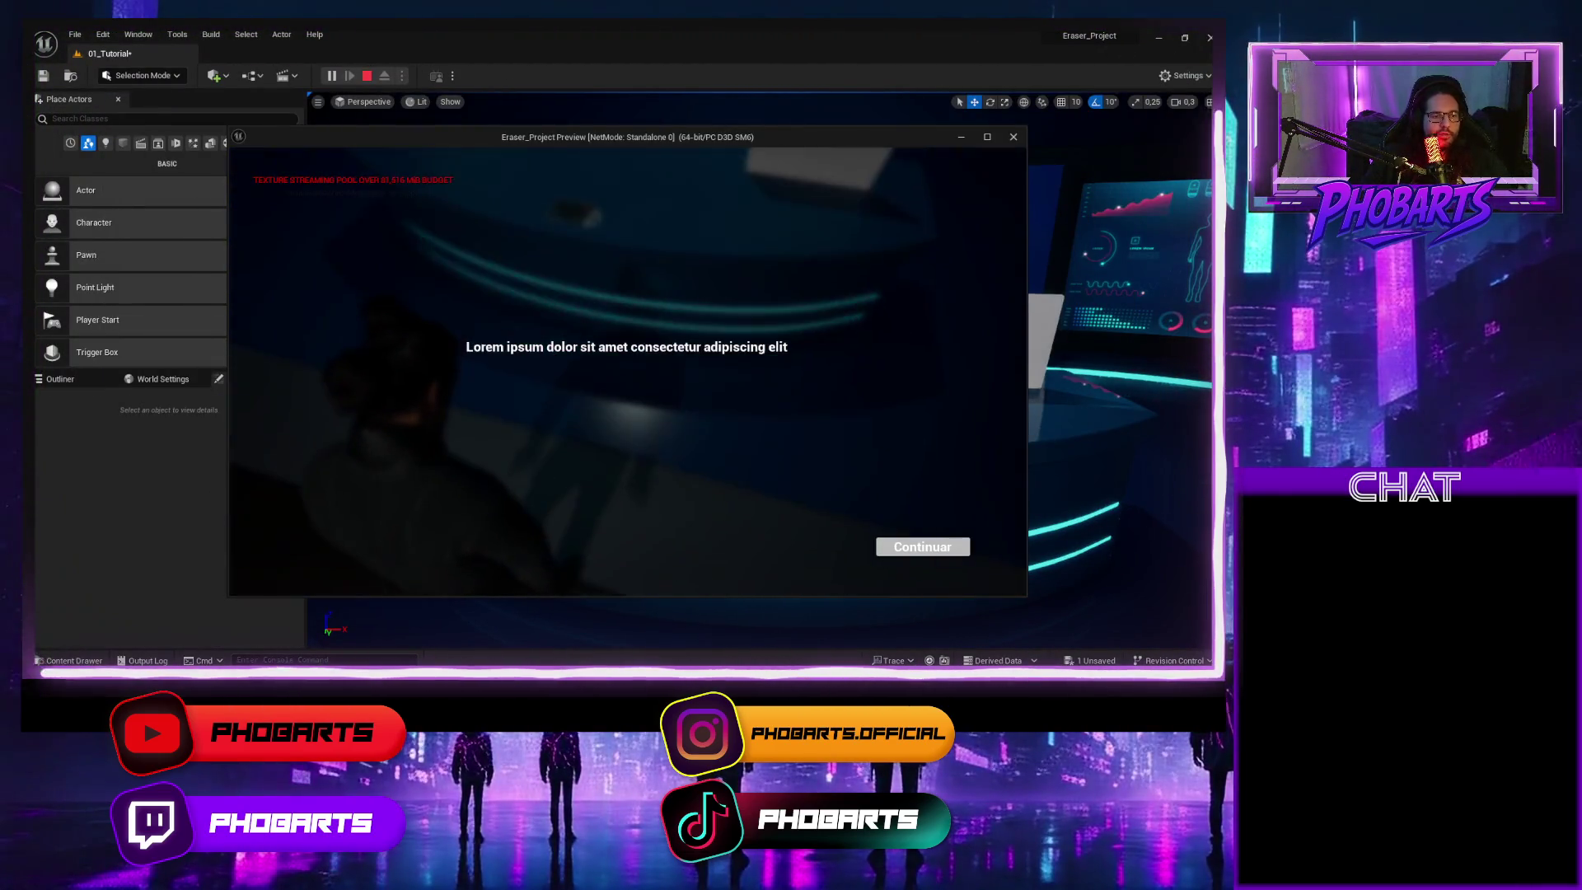
key("Escape")
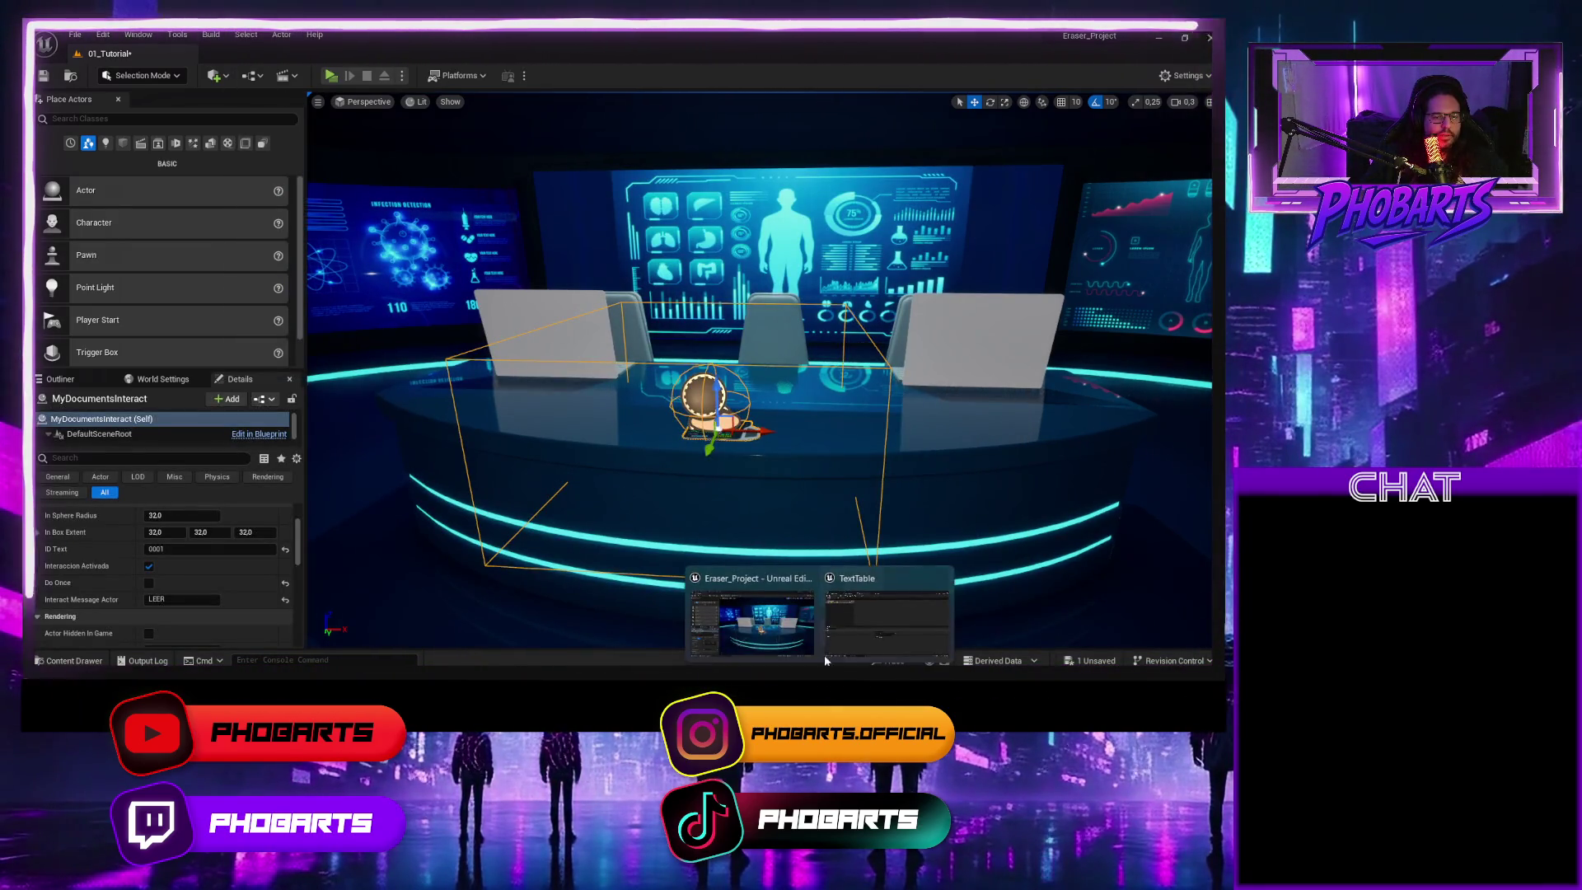
Undo to restore the full Lorem ipsum passage, save TextTable, and play-test
left_click(842, 622)
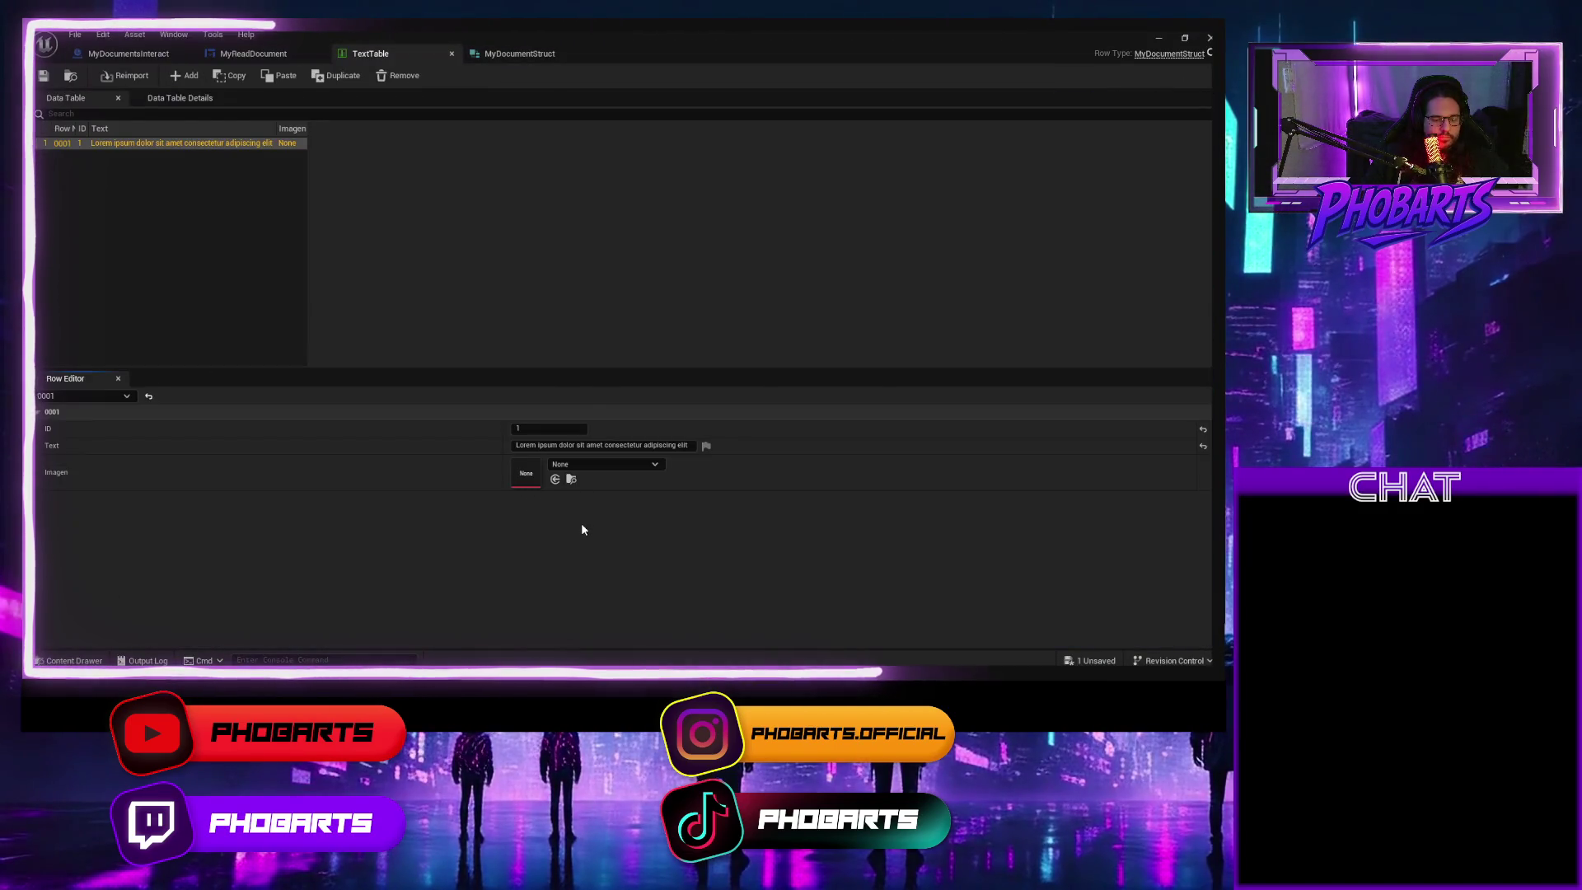
key("ctrl+z")
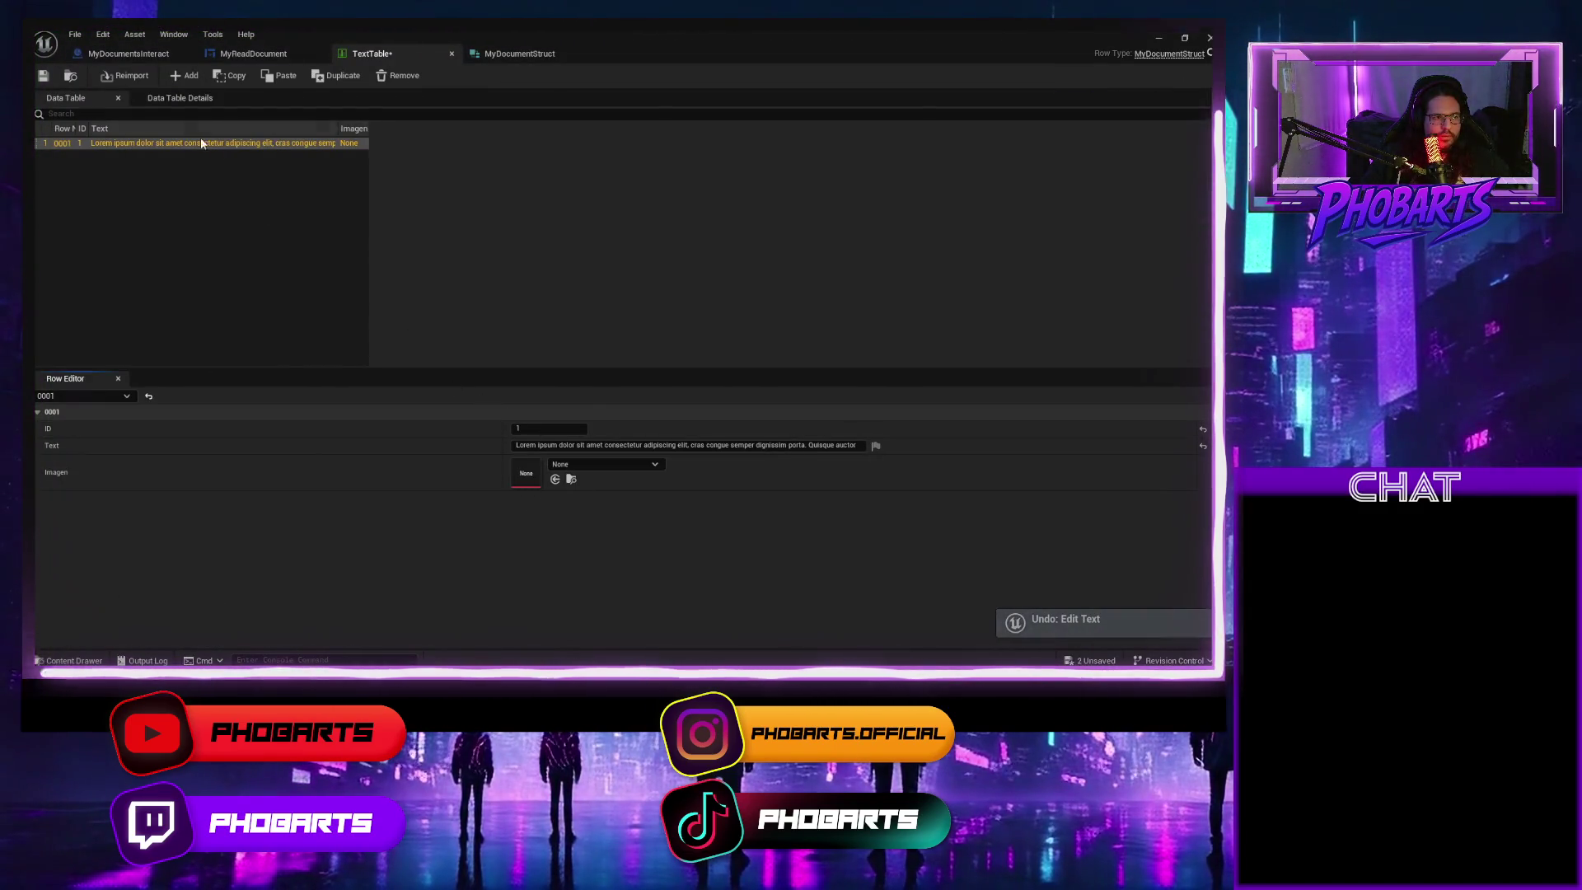
left_click(44, 75)
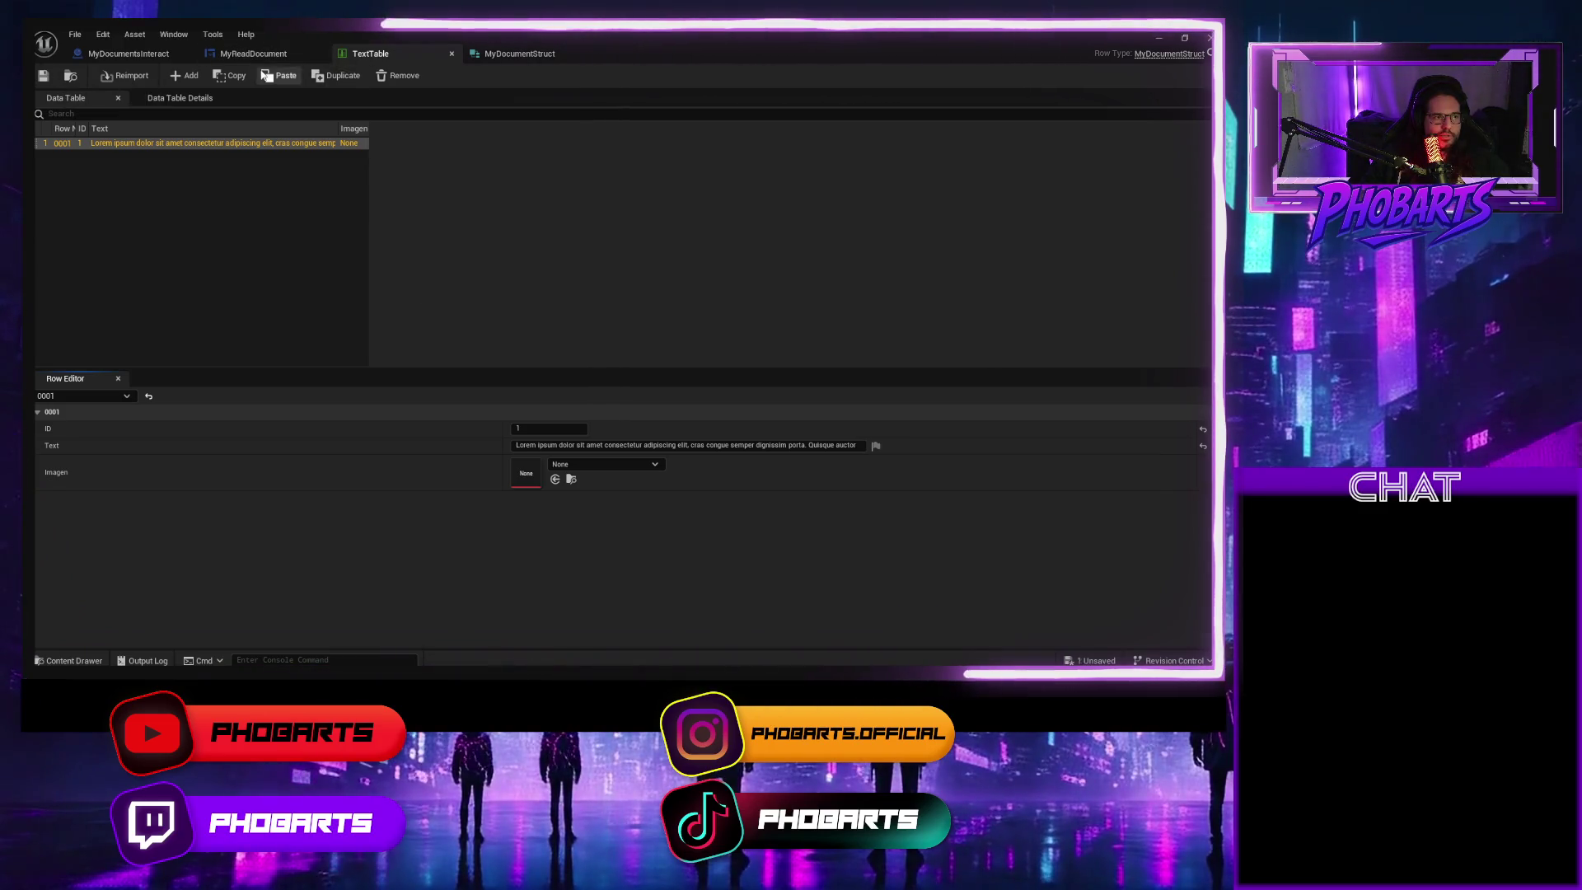
left_click(1149, 42)
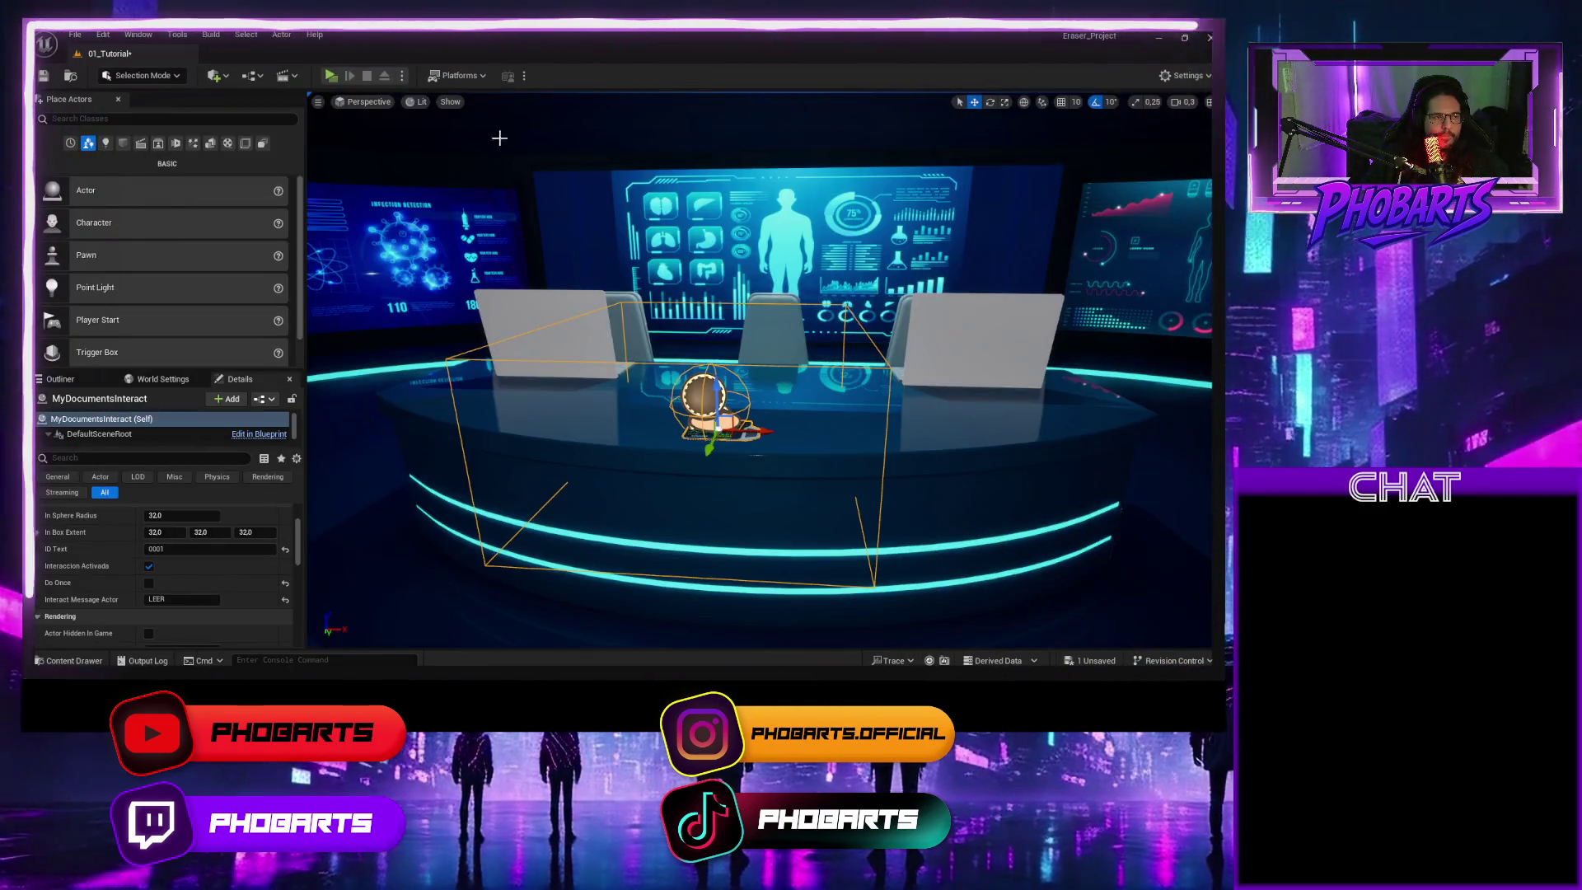
left_click(329, 76)
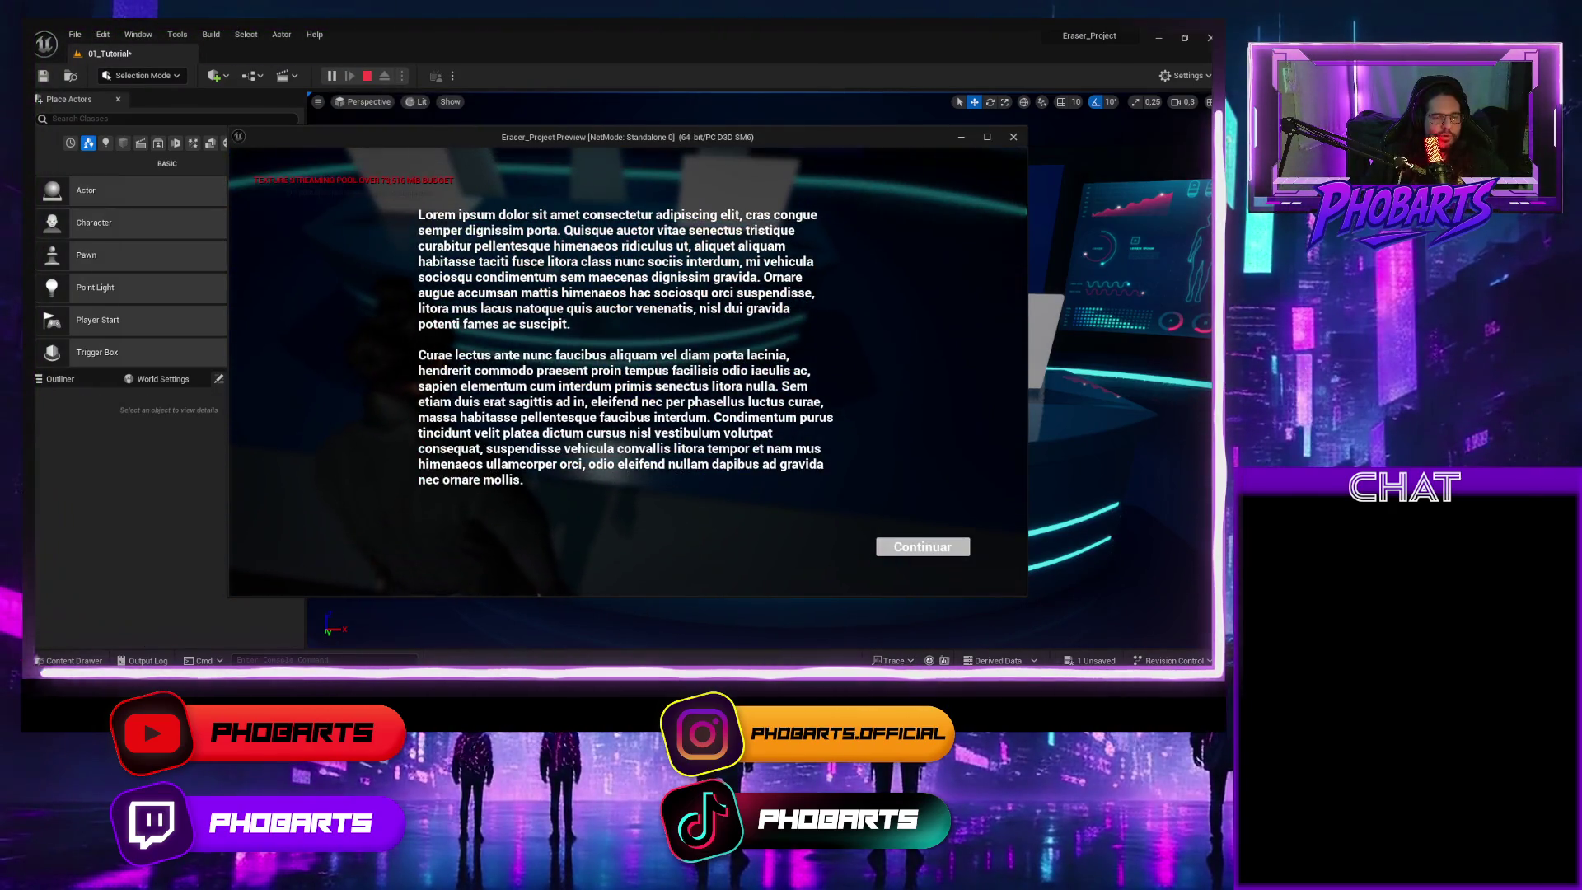
key("Escape")
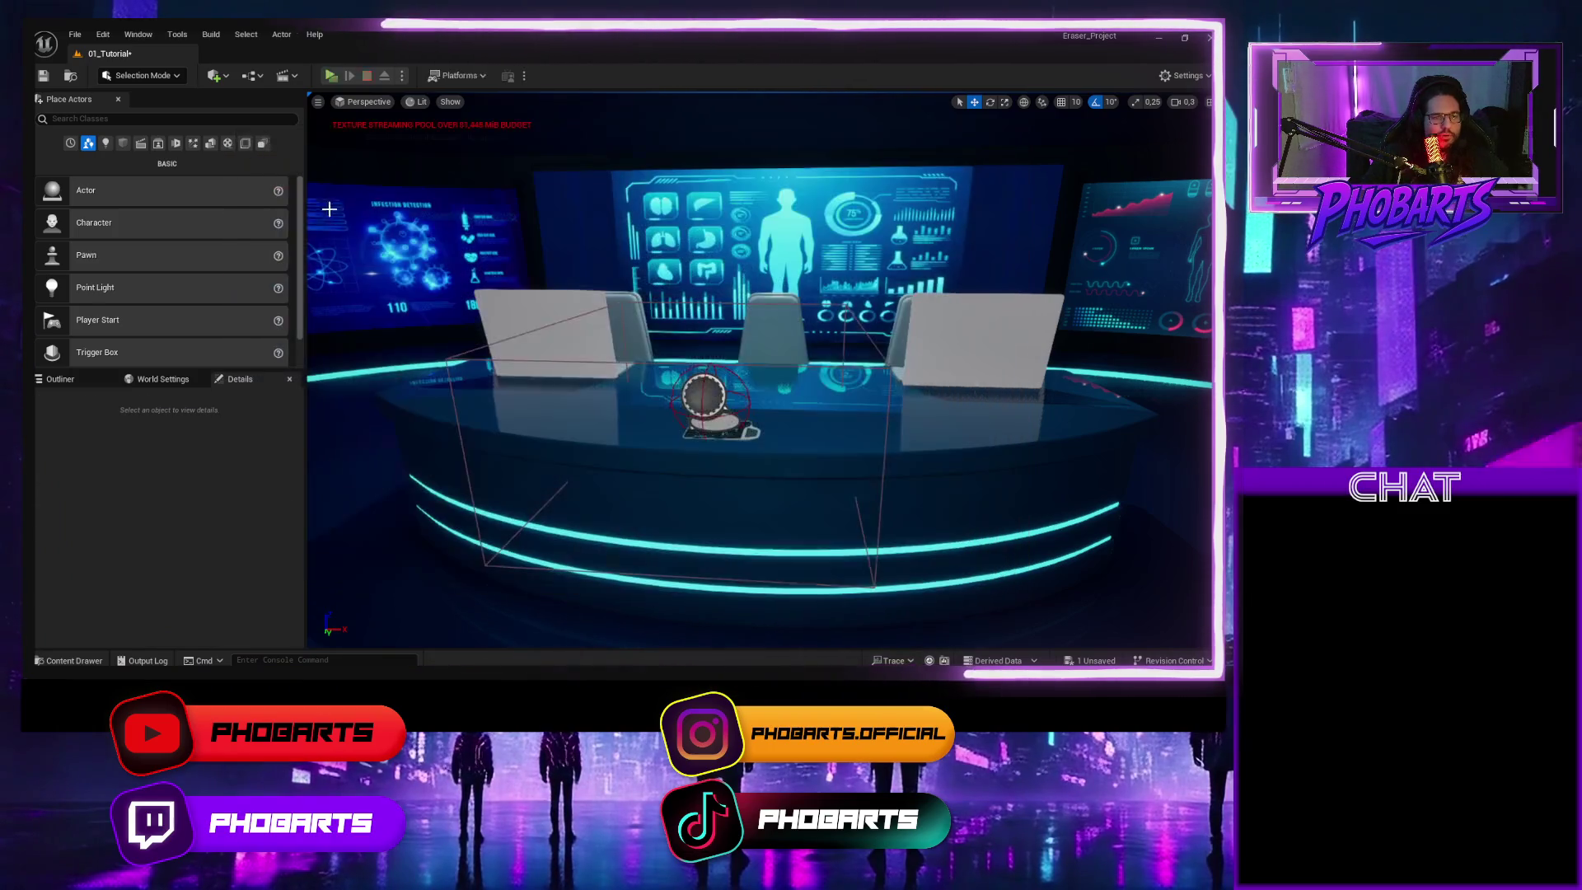
Return to the MyReadDocument widget designer
key("alt+Tab")
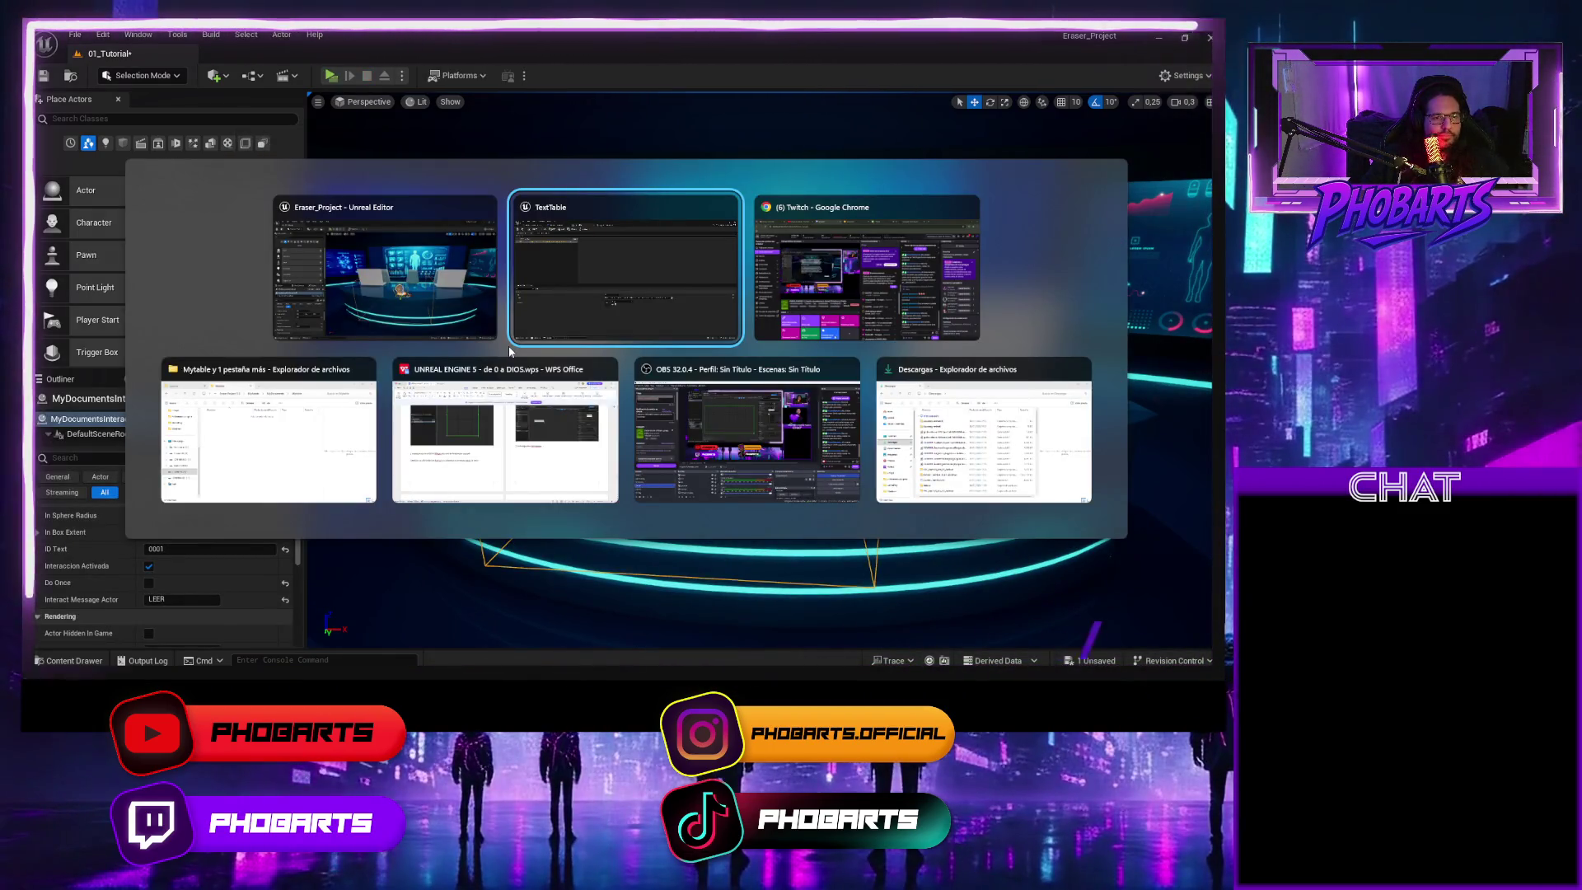
left_click(510, 346)
left_click(274, 56)
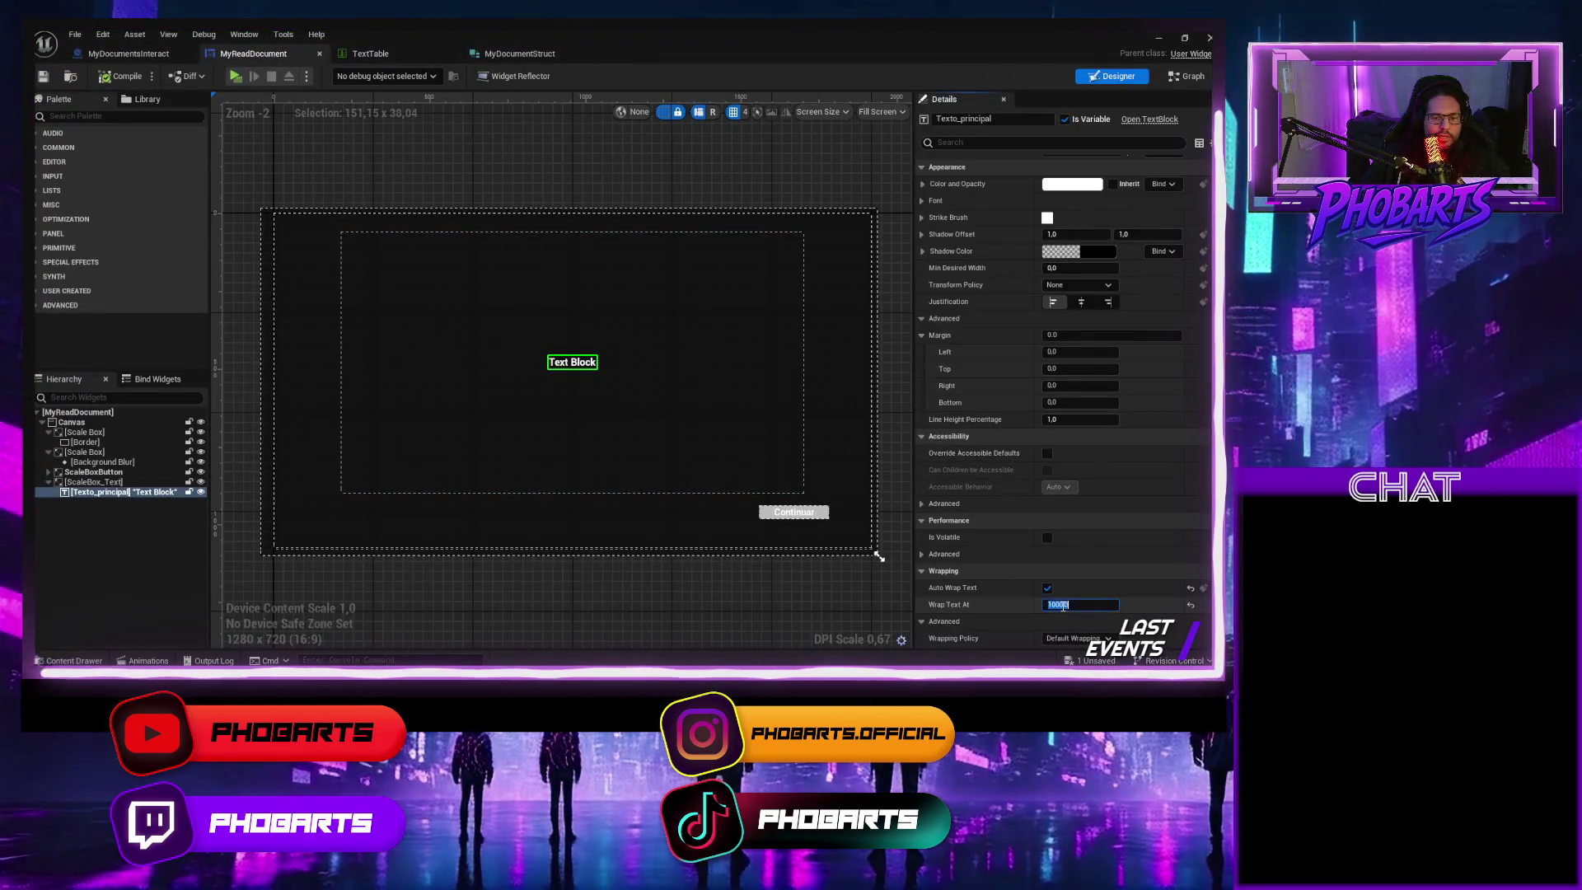
Set Wrap Text At to 1500, compile, and play-test the document text
type("15")
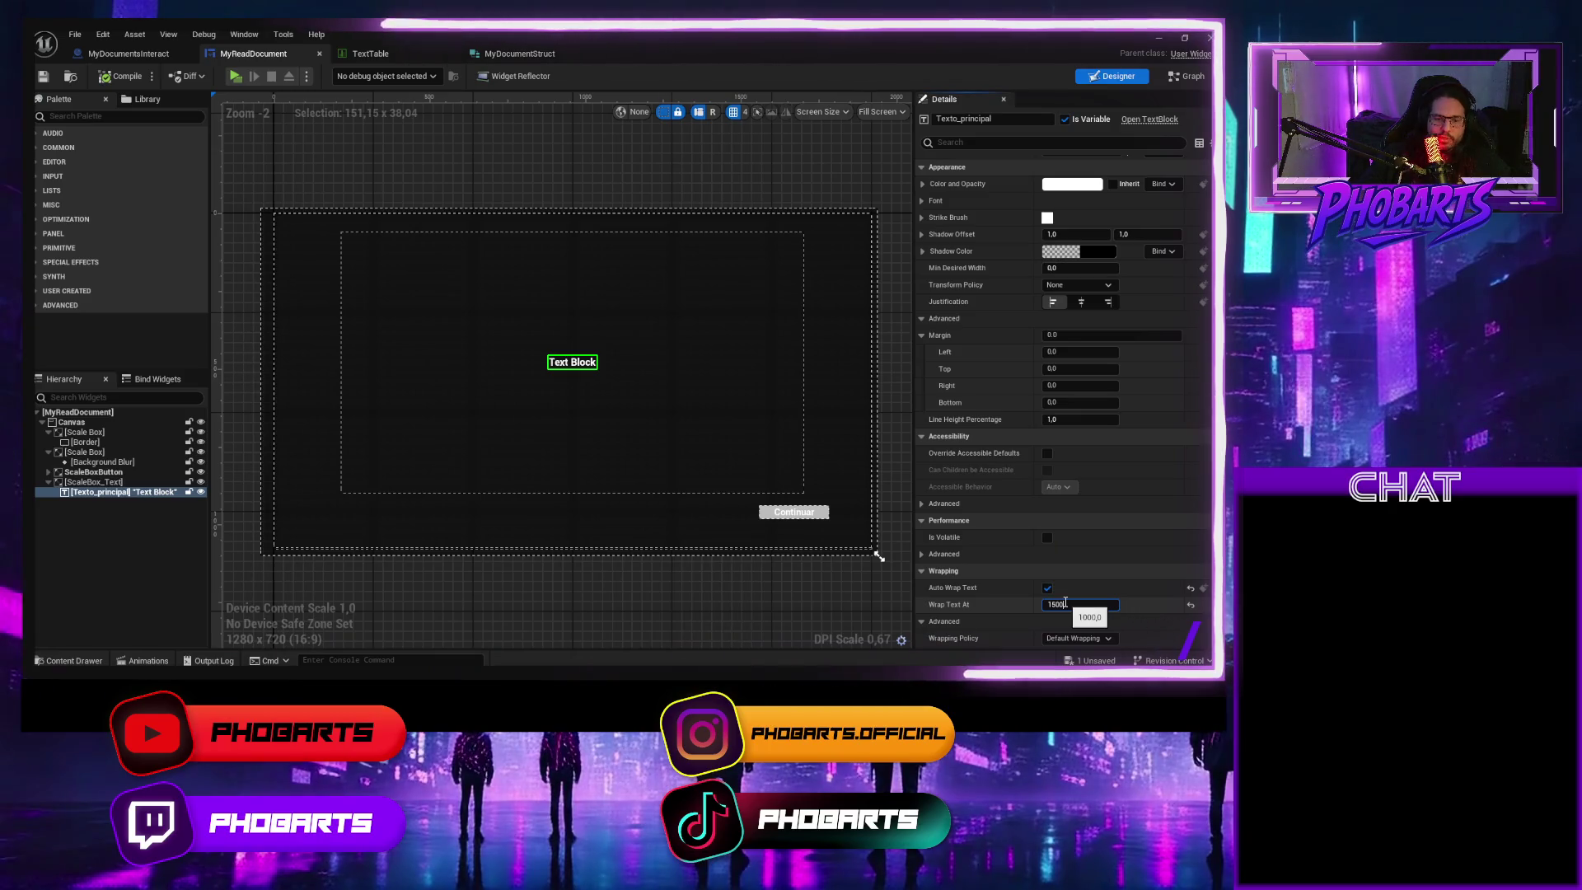
key("Return")
left_click(121, 77)
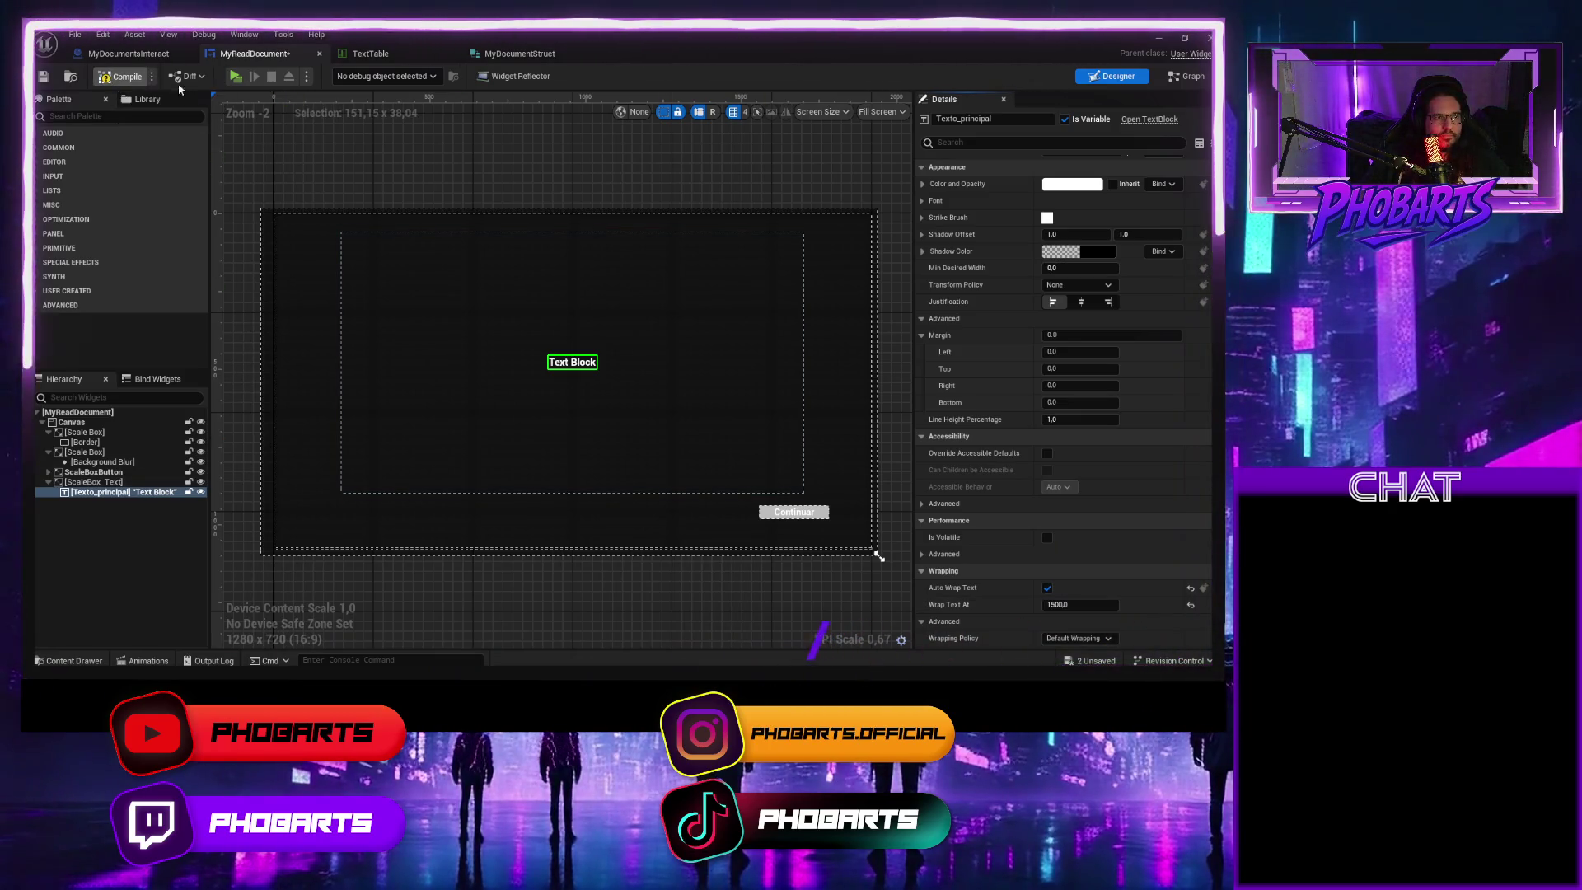
left_click(236, 78)
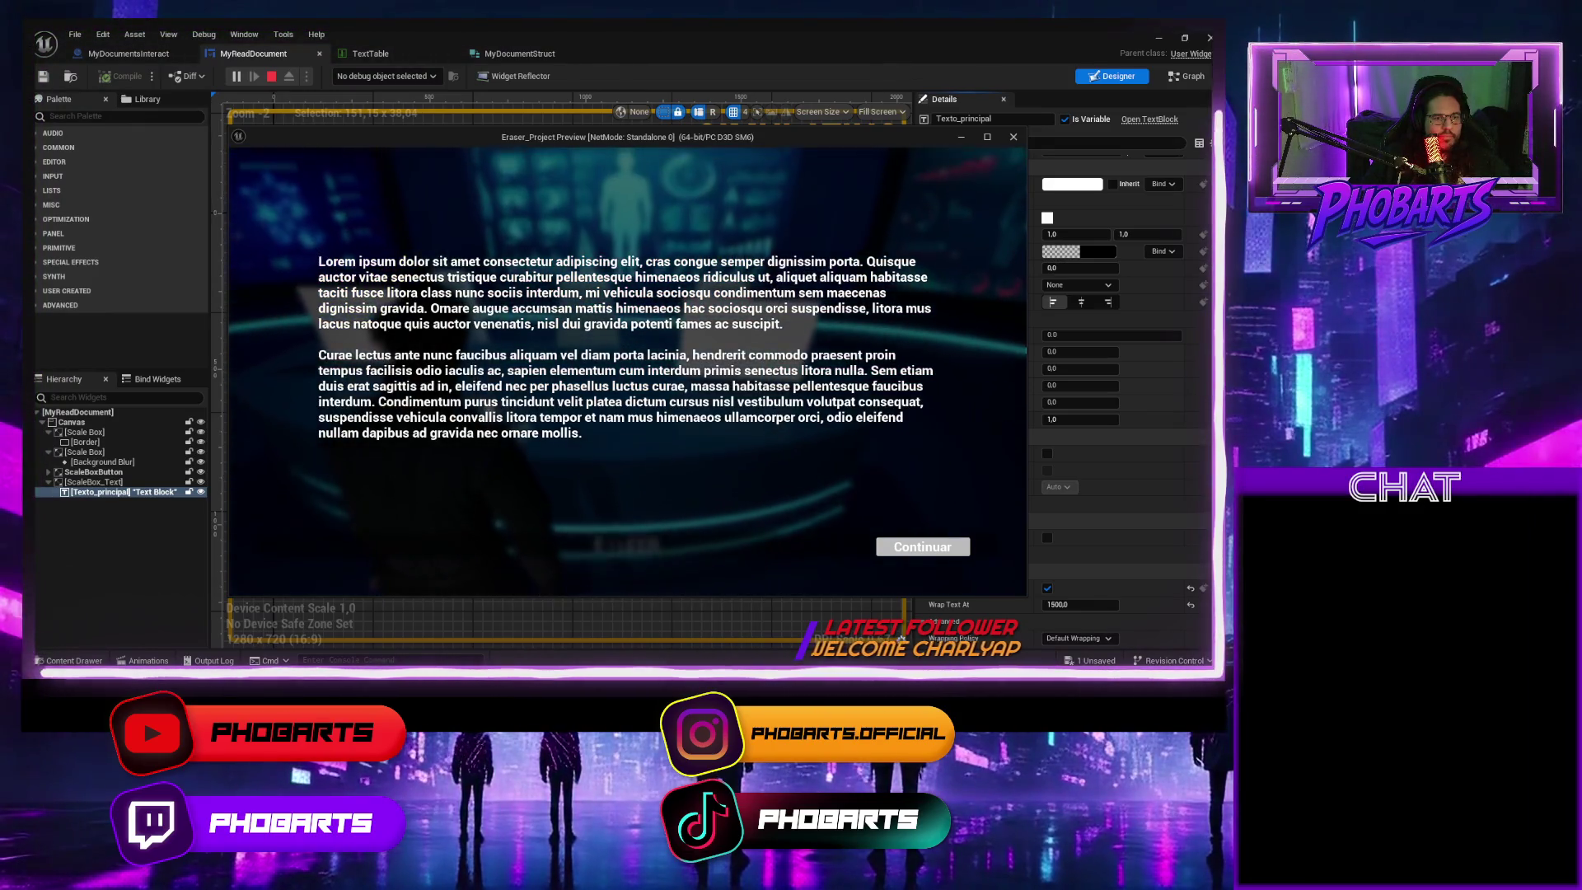
key("Escape")
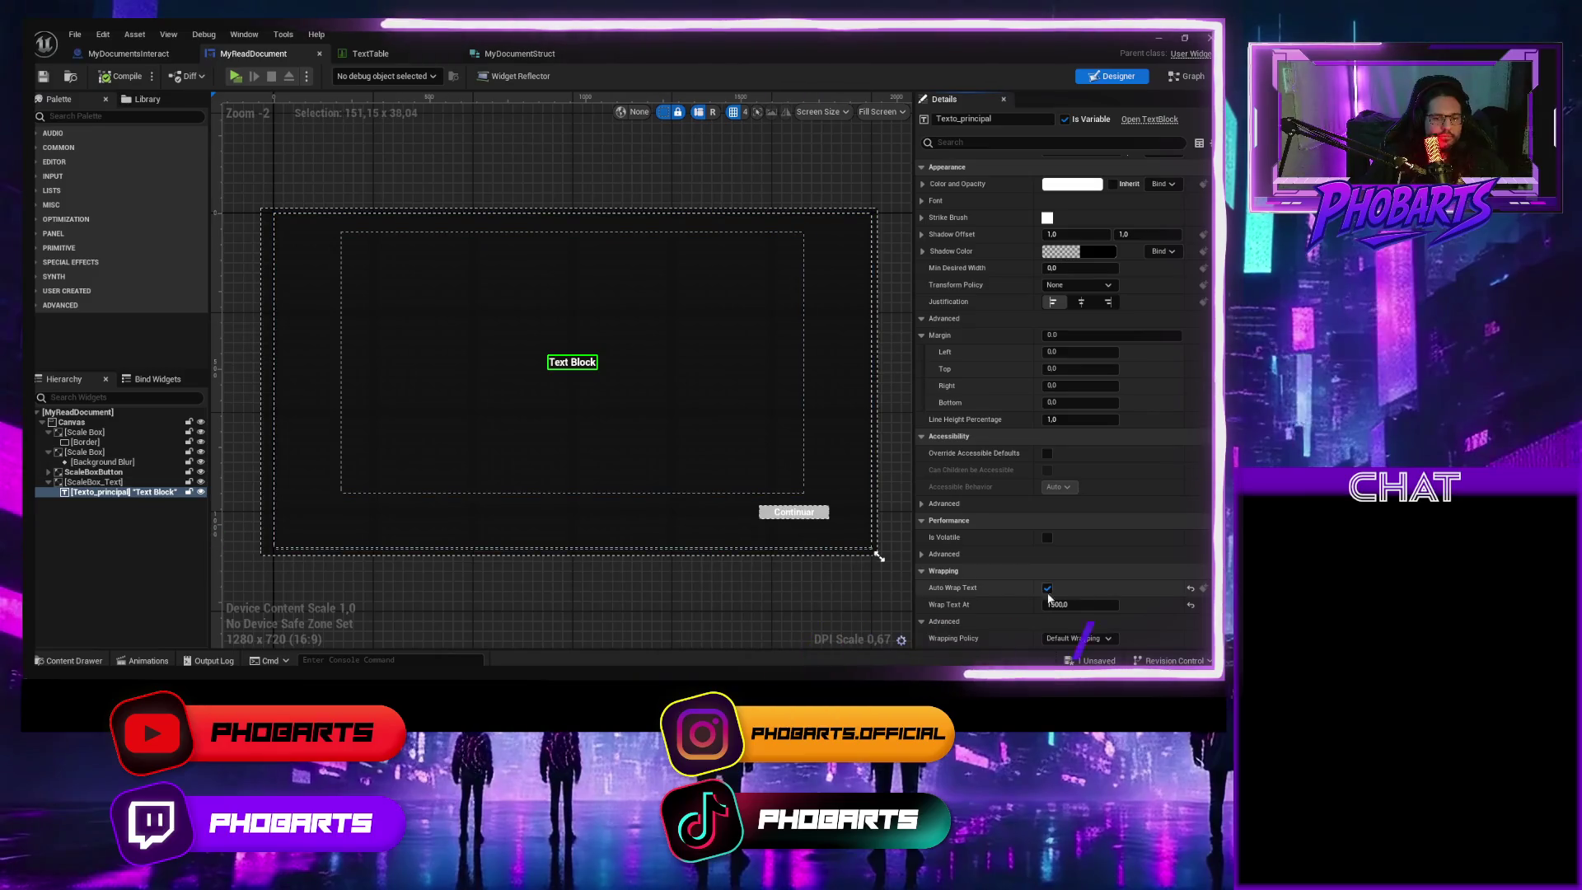
Change Wrap Text At to 1400 and play-test the narrower wrapping
left_click(1084, 604)
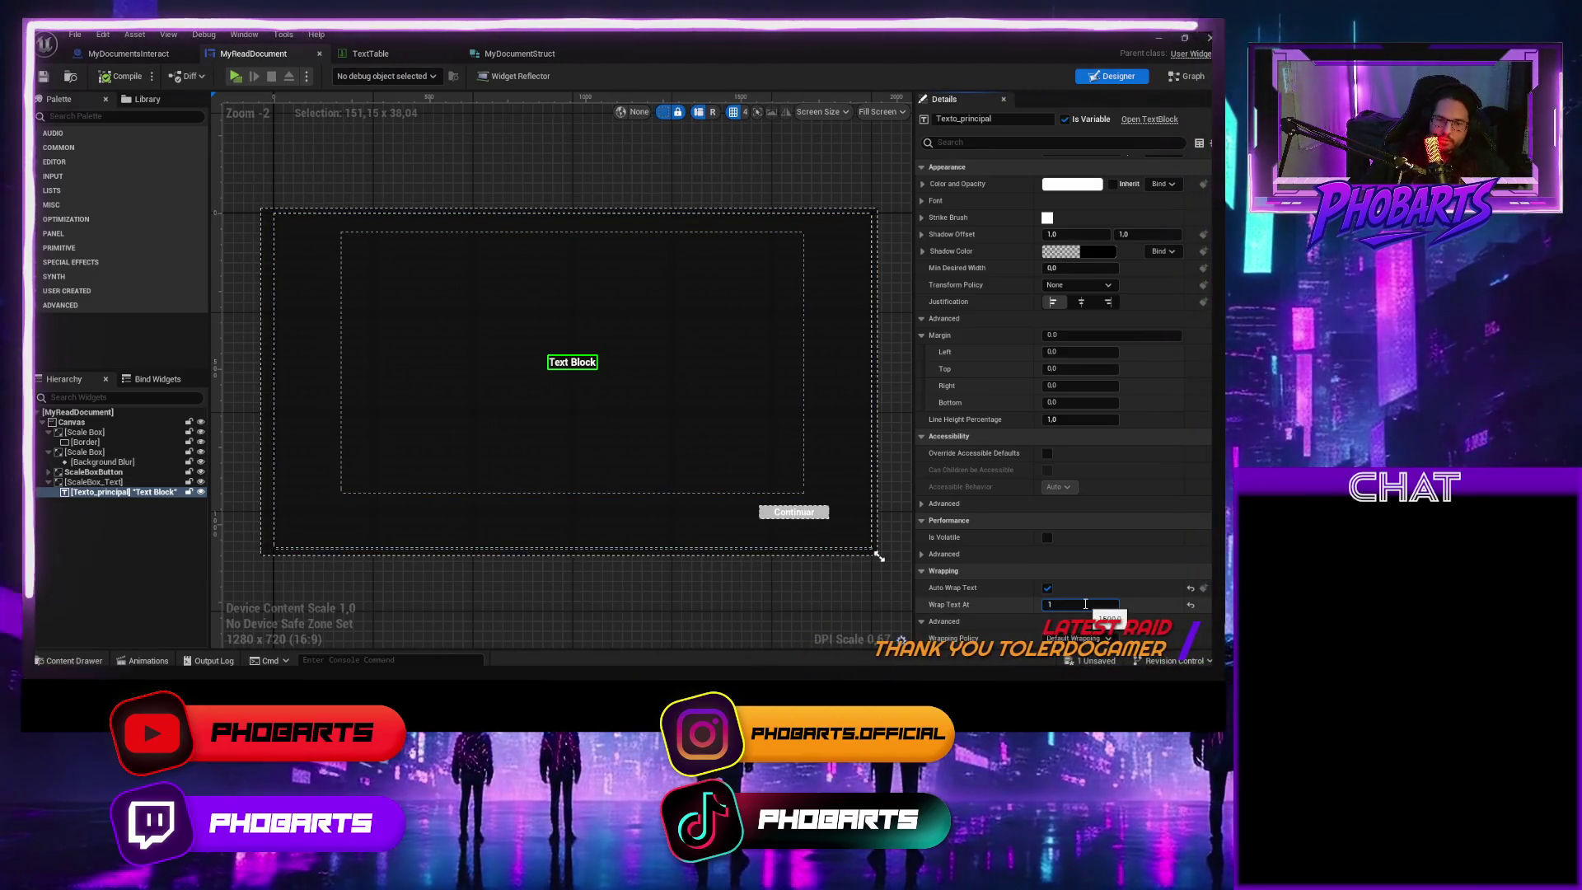
type("40")
key("Return")
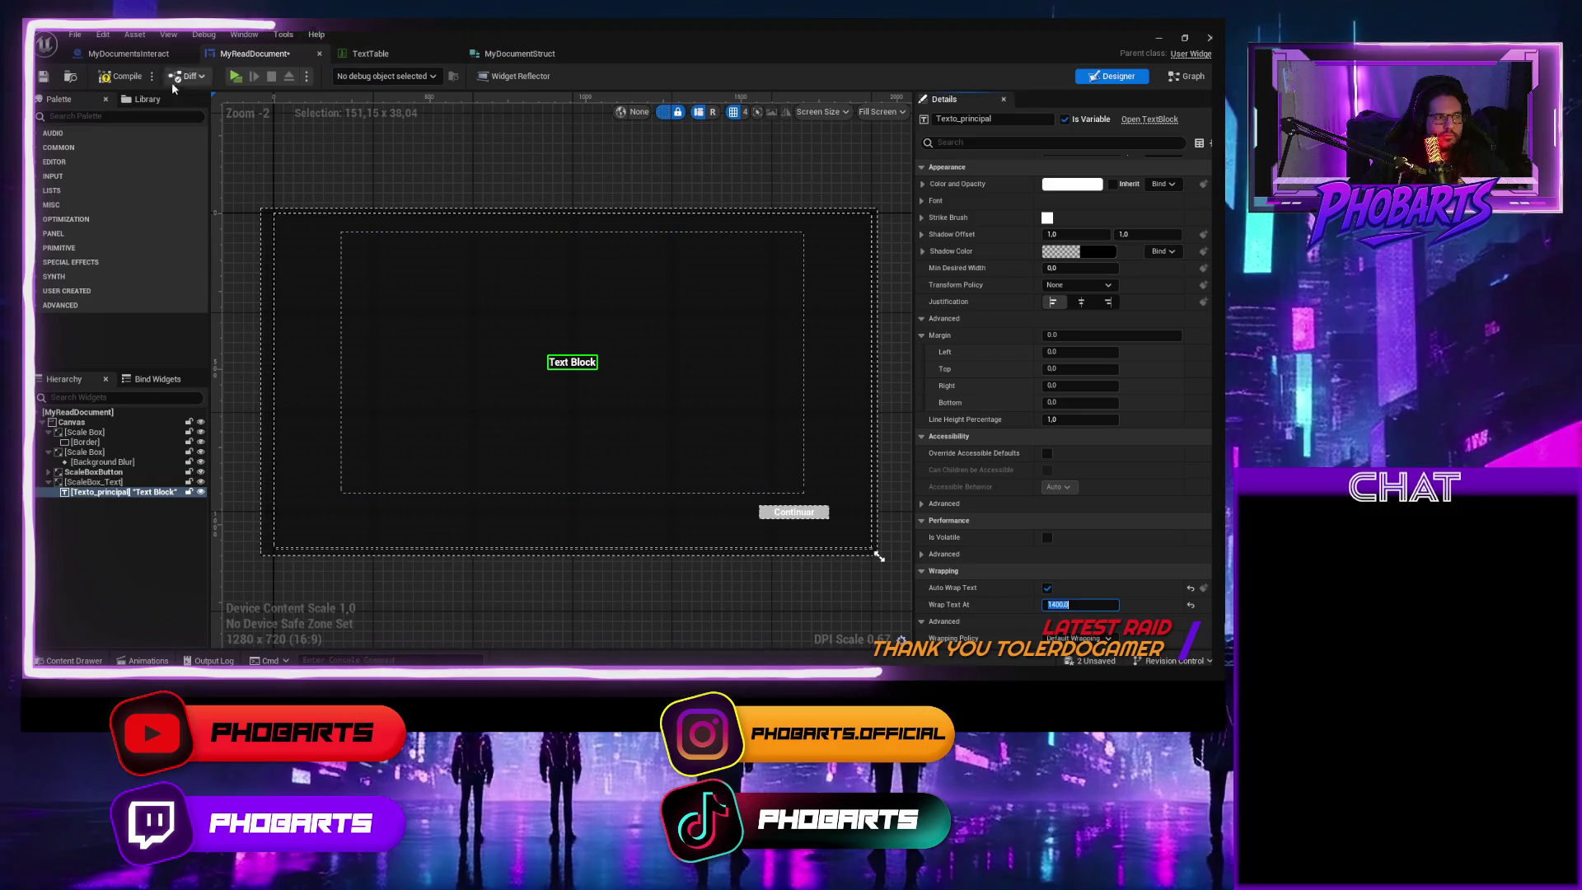
left_click(236, 76)
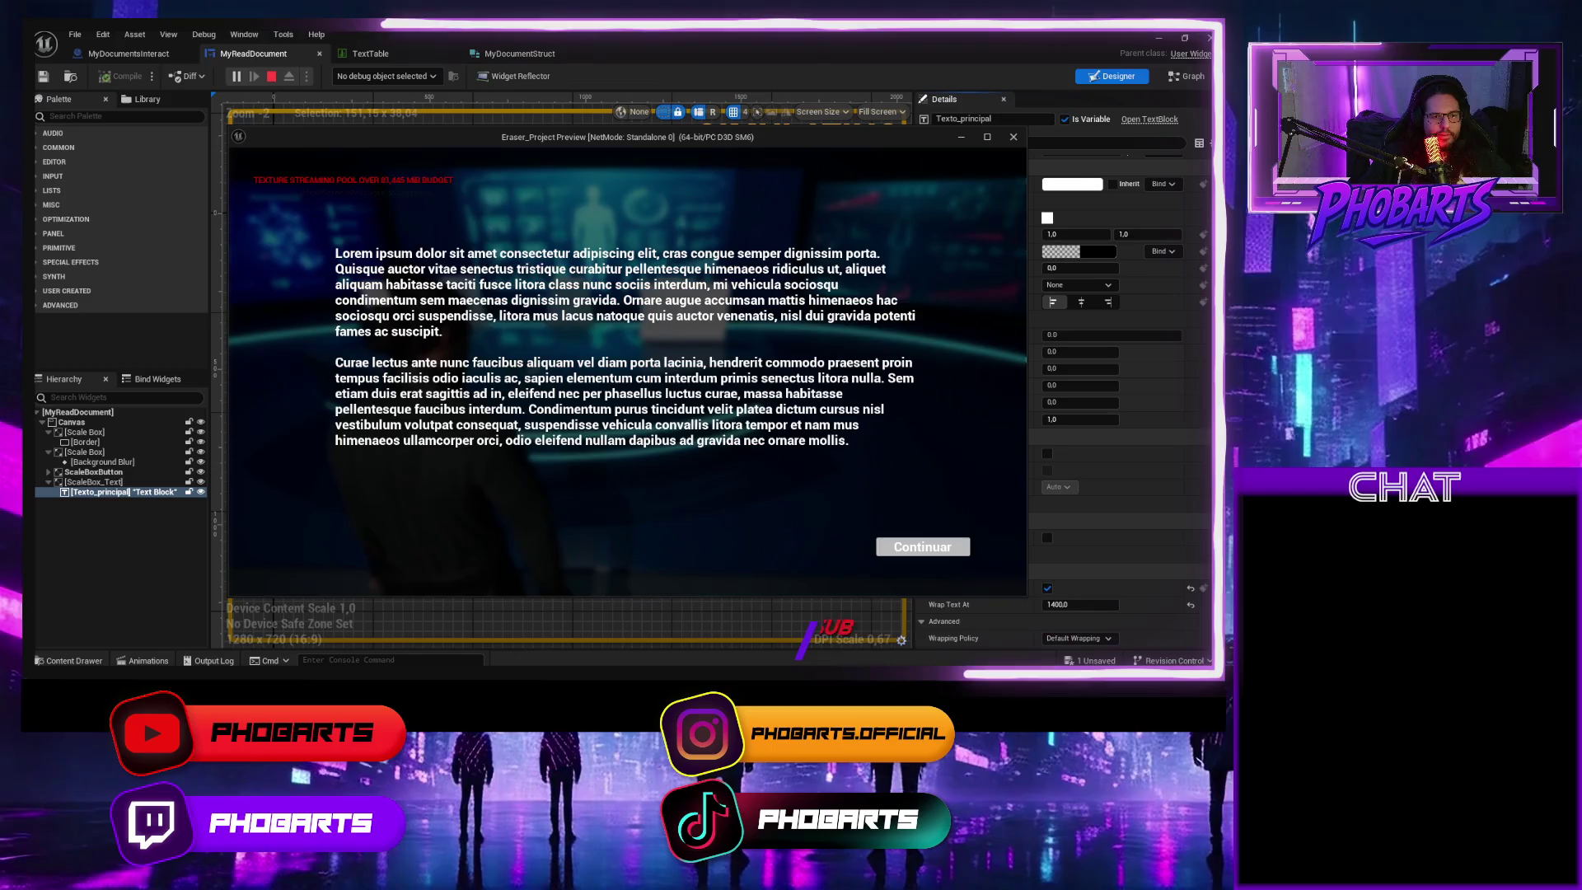
key("Escape")
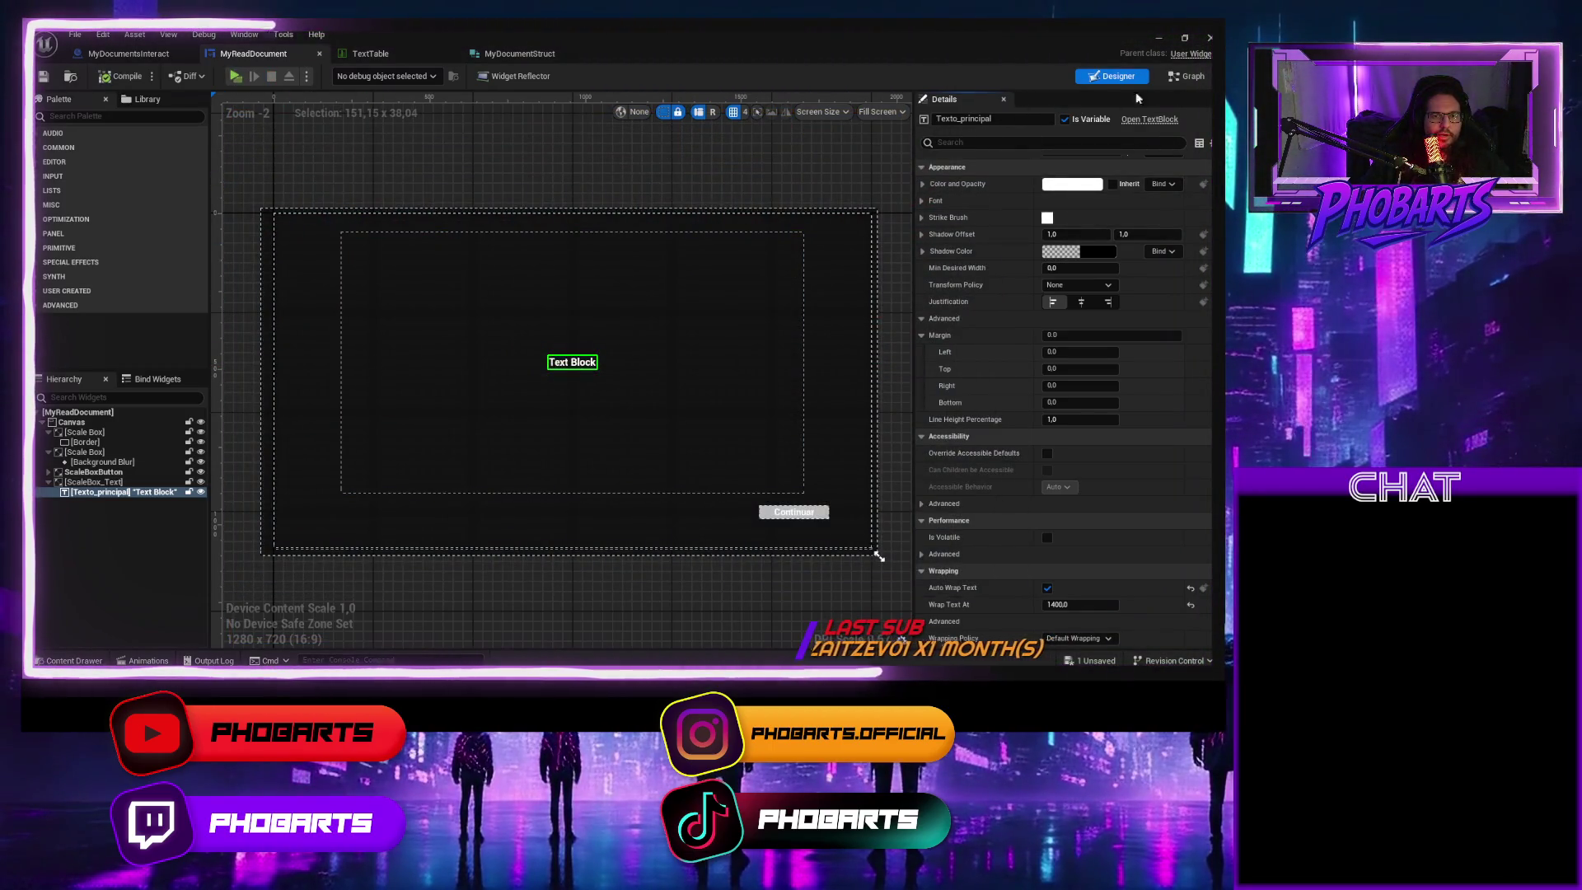
left_click(1186, 76)
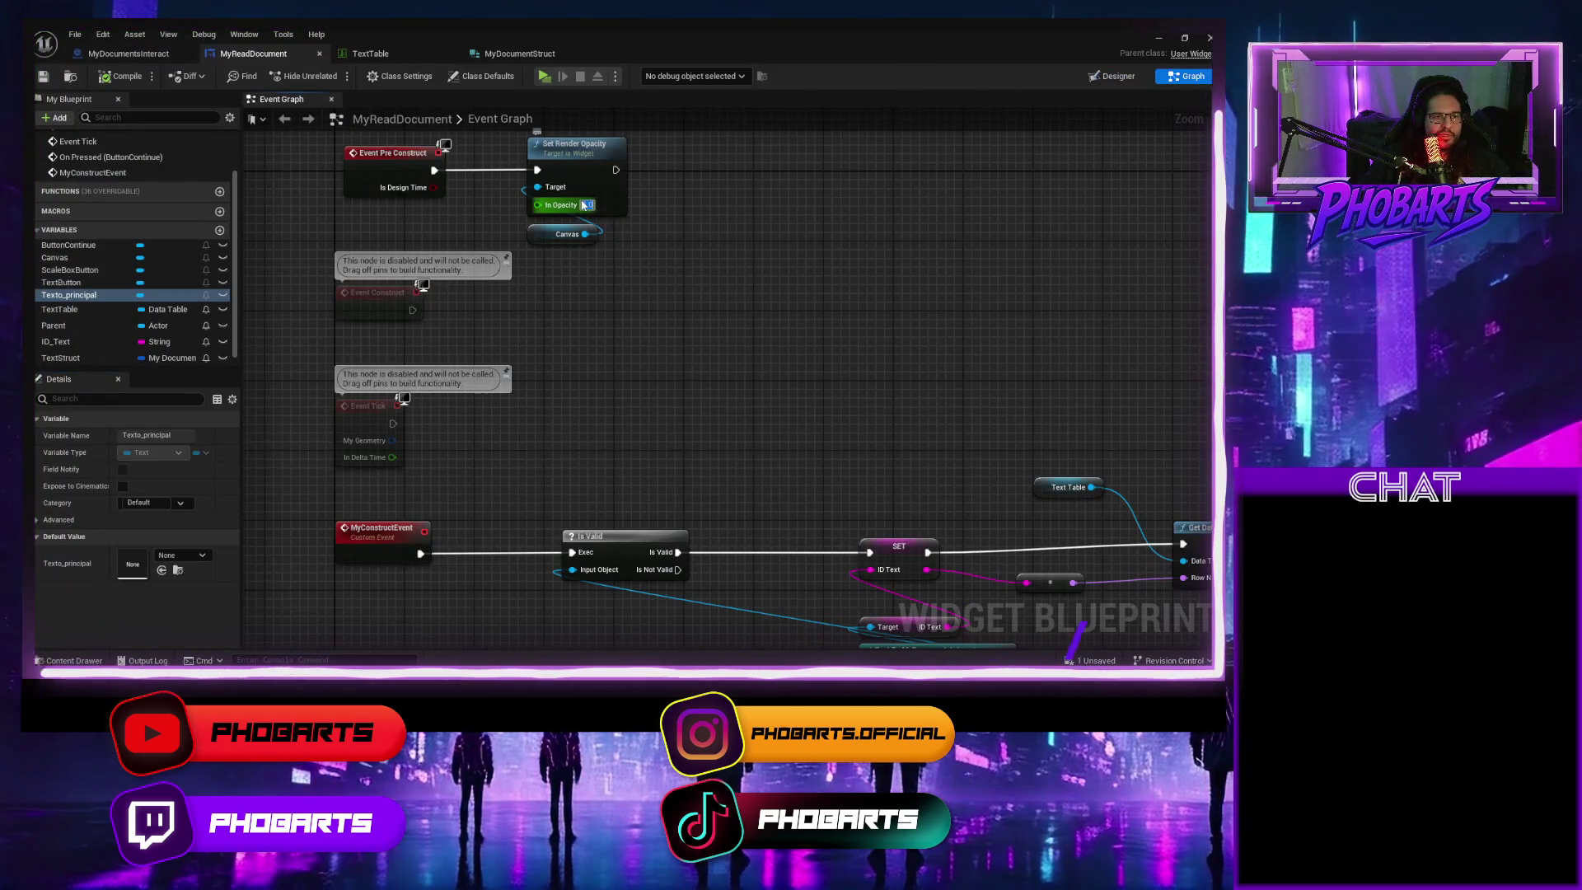
Set Pre Construct's In Opacity to 0, save, and test reading the tablet document
type("0")
key("ctrl+s")
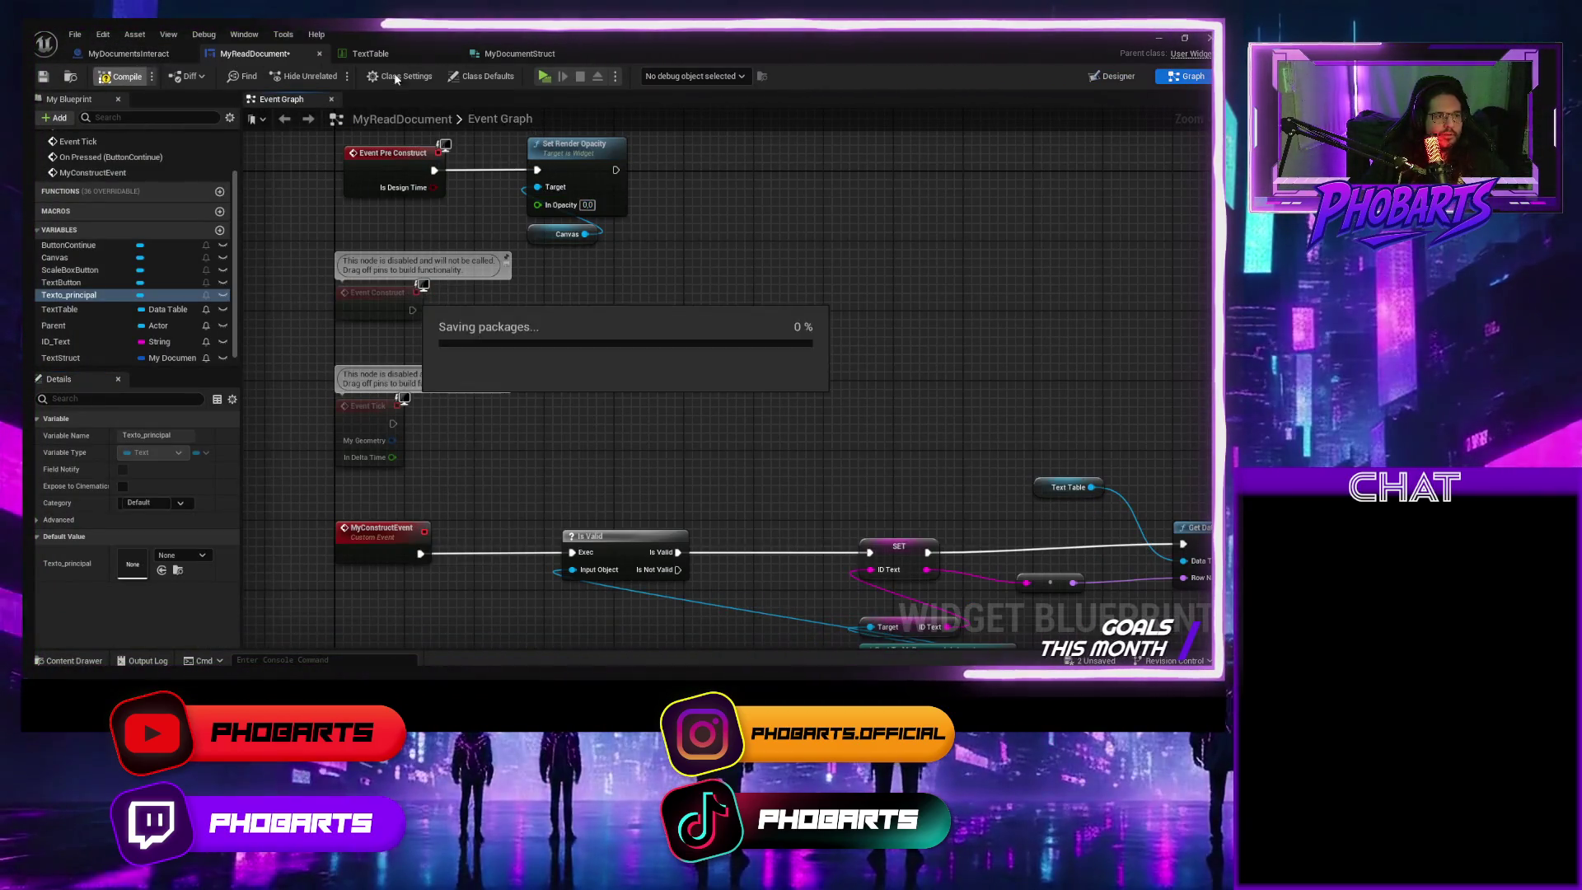
left_click(545, 76)
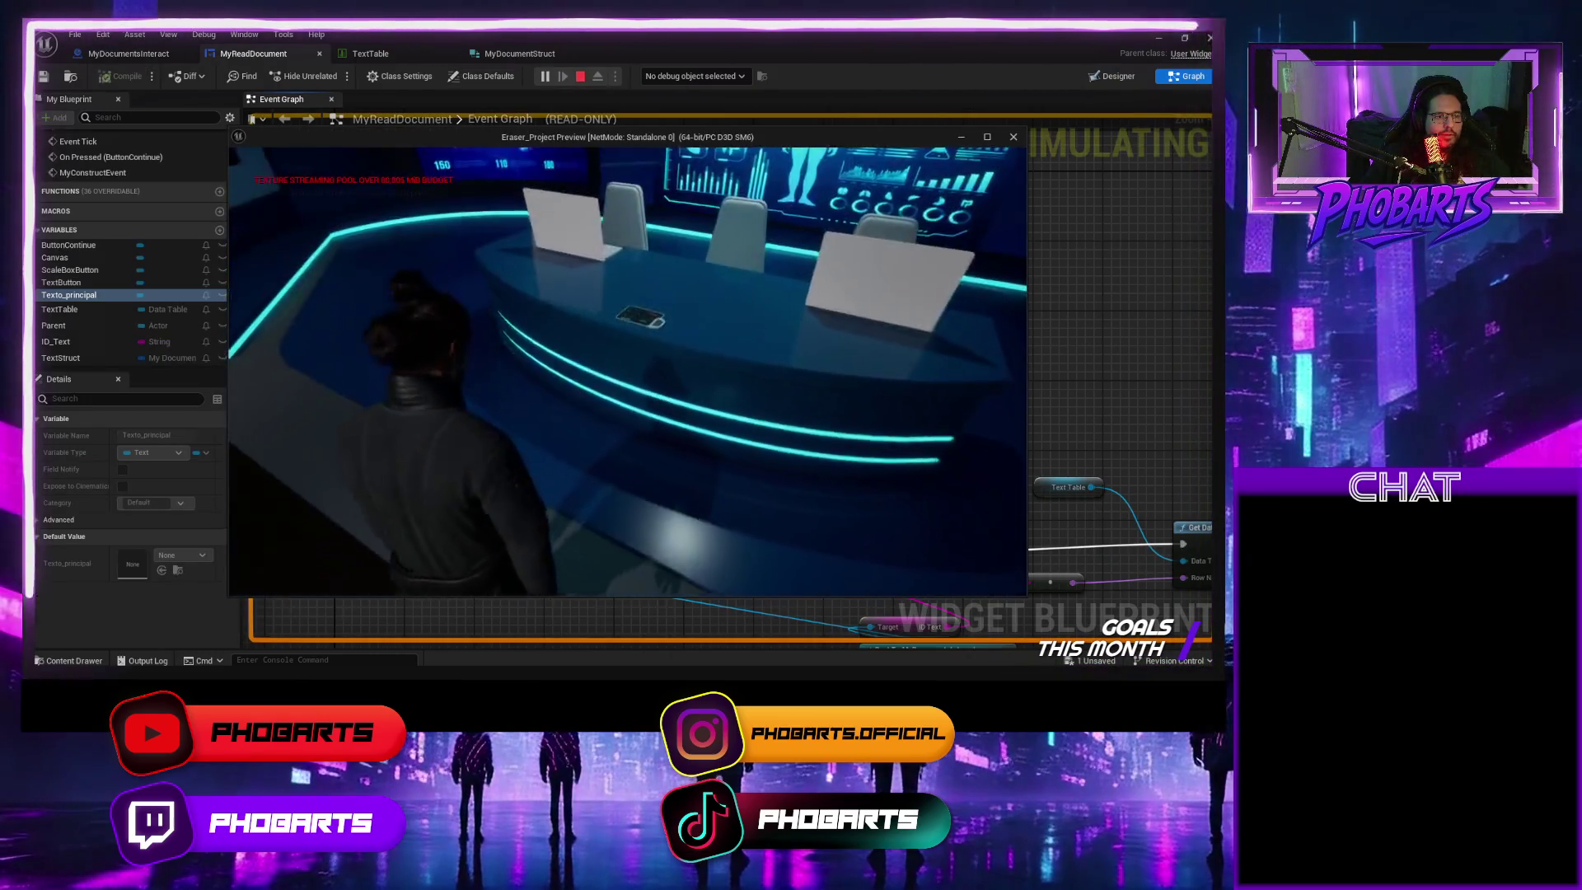
key("w")
key("e")
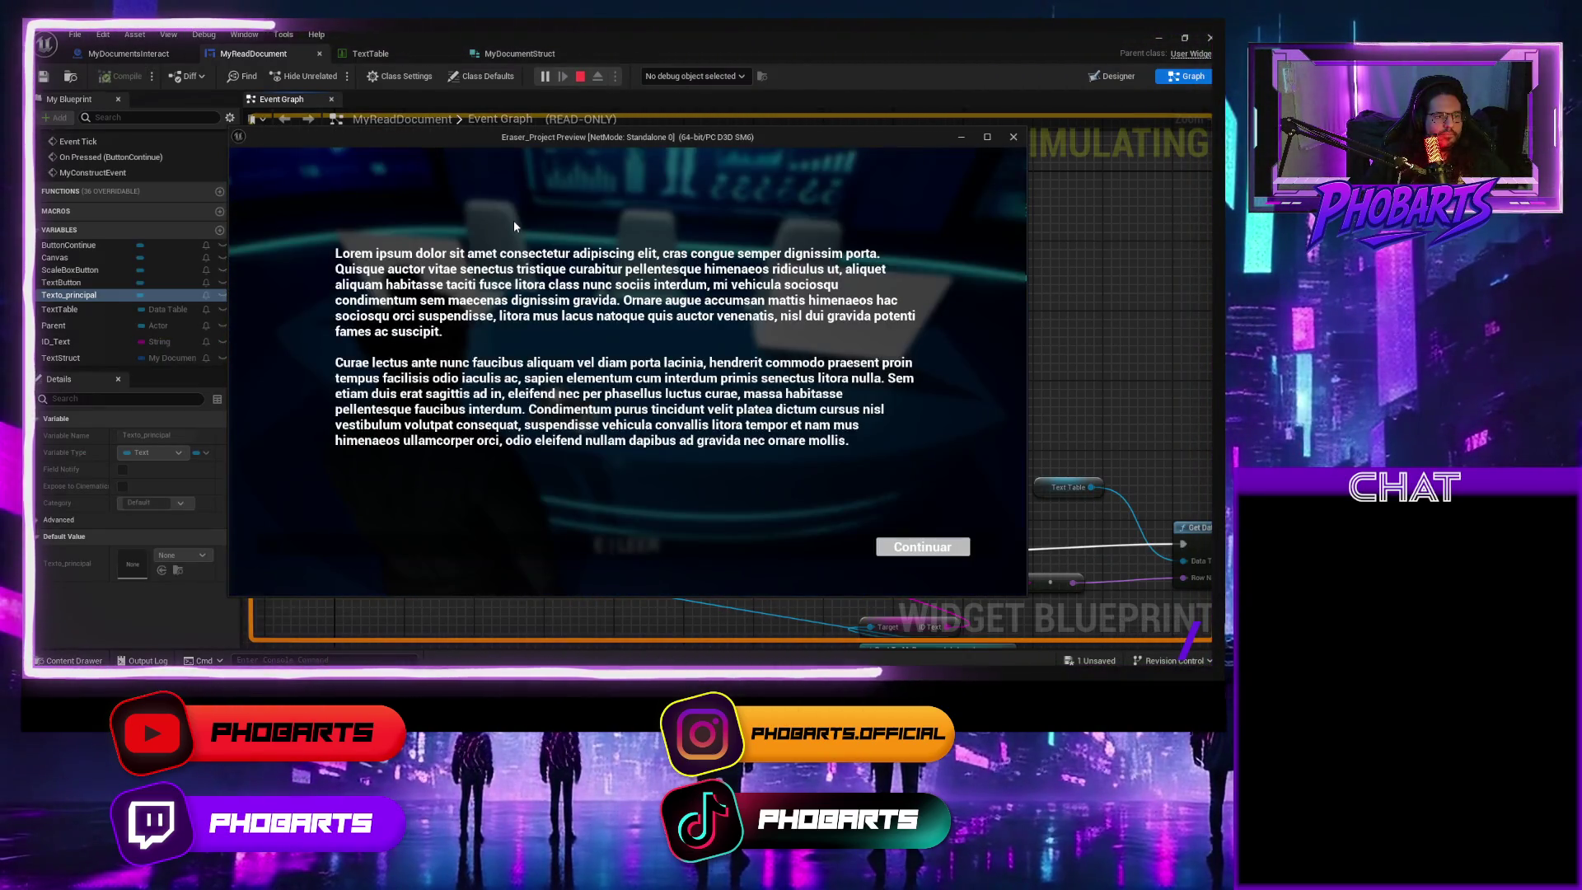
left_click(921, 549)
key("Escape")
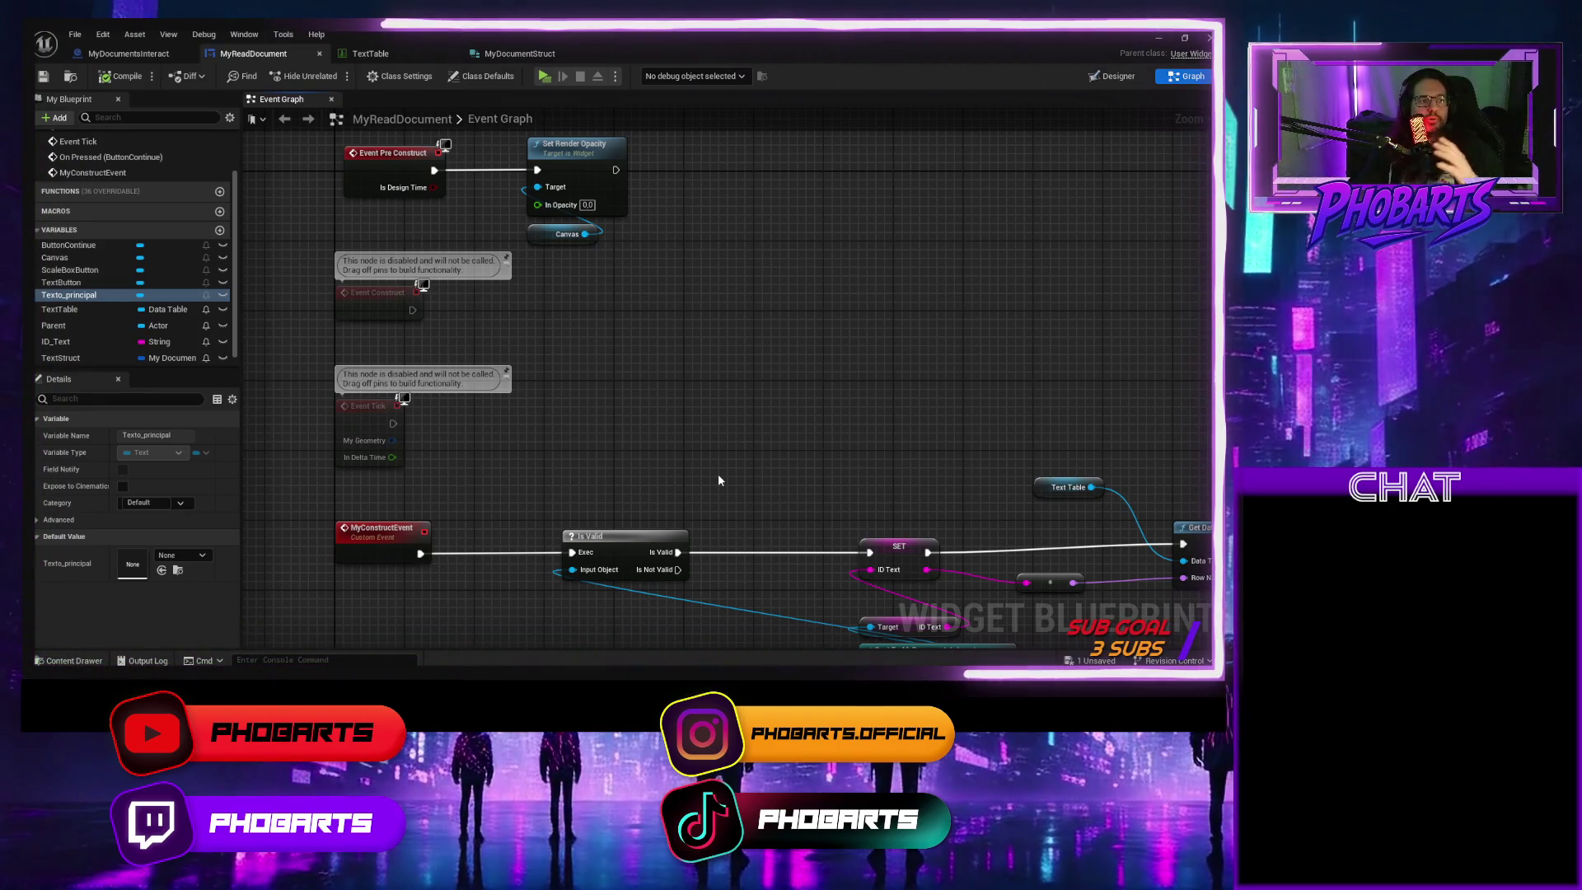
Play again, opening and closing the tablet document several times before stopping
left_click(546, 76)
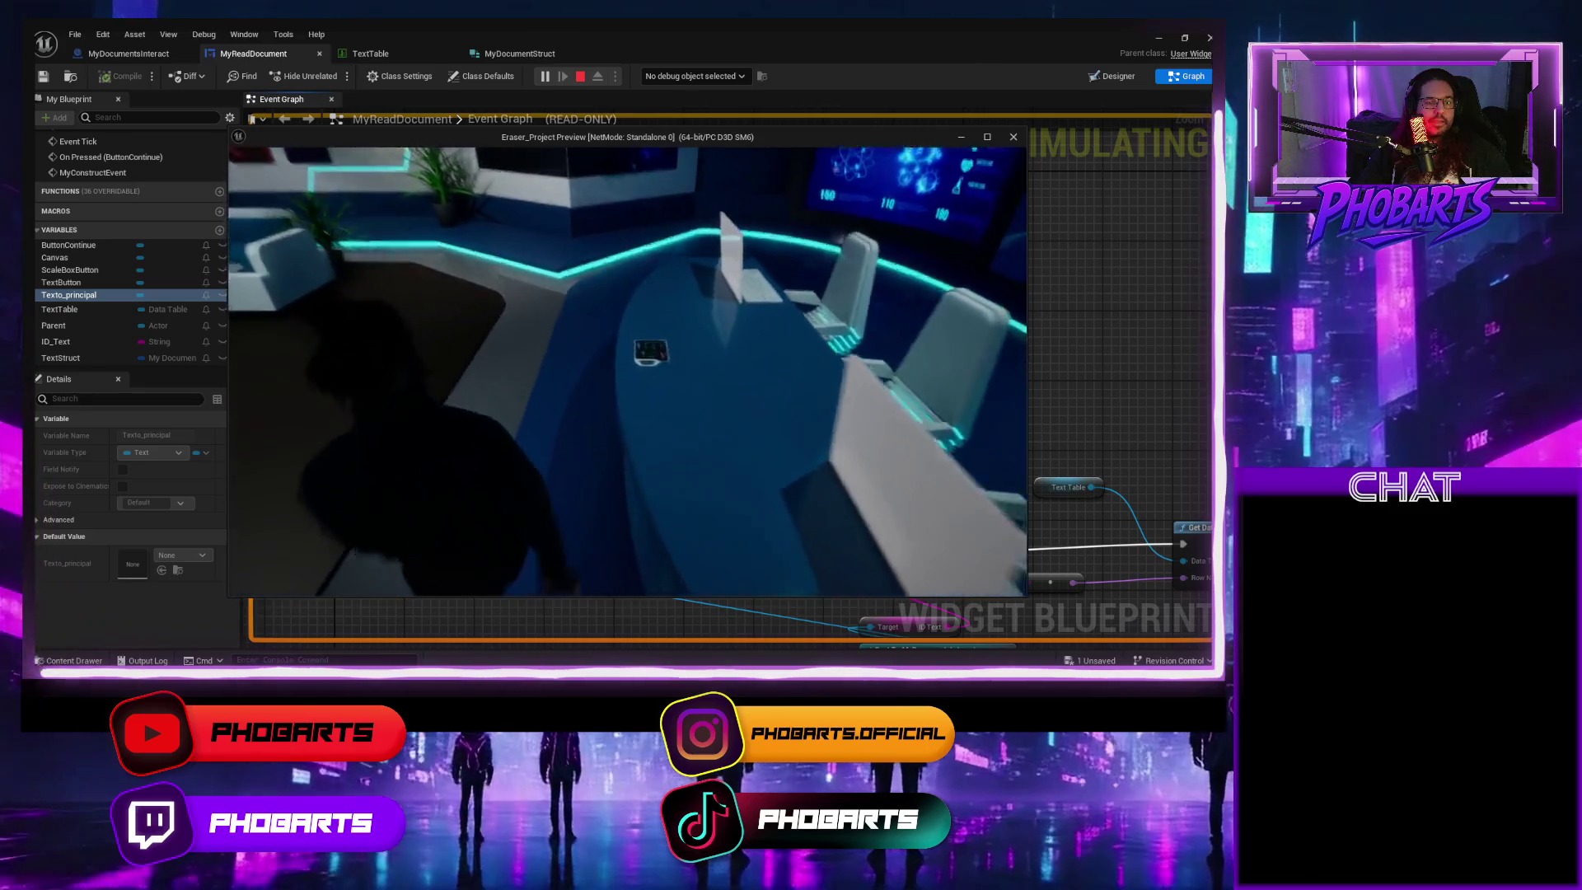
key("e")
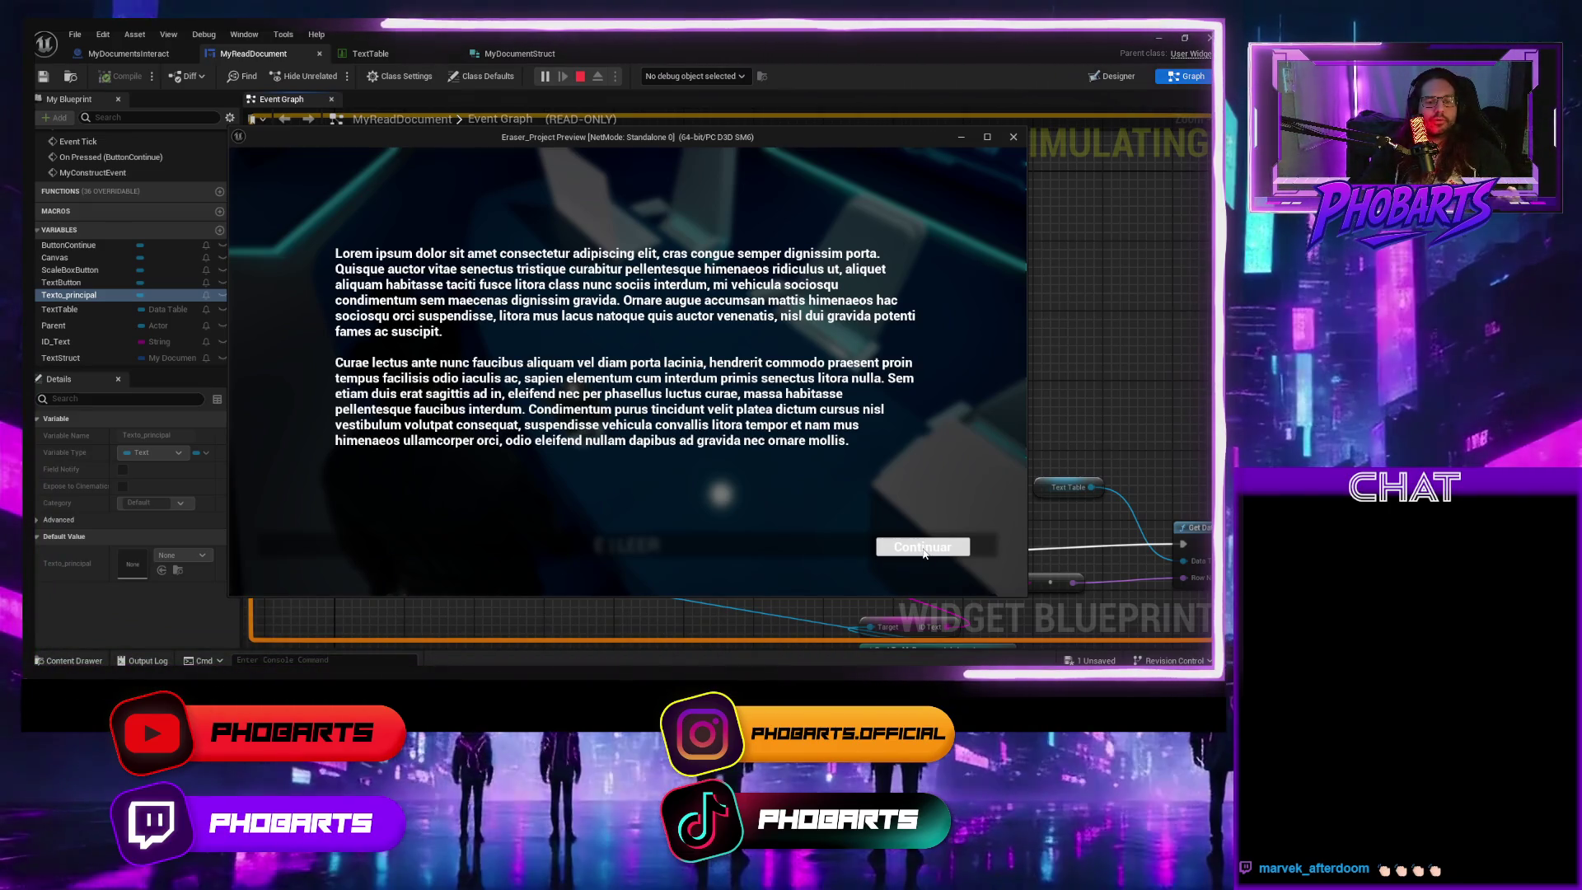
left_click(923, 548)
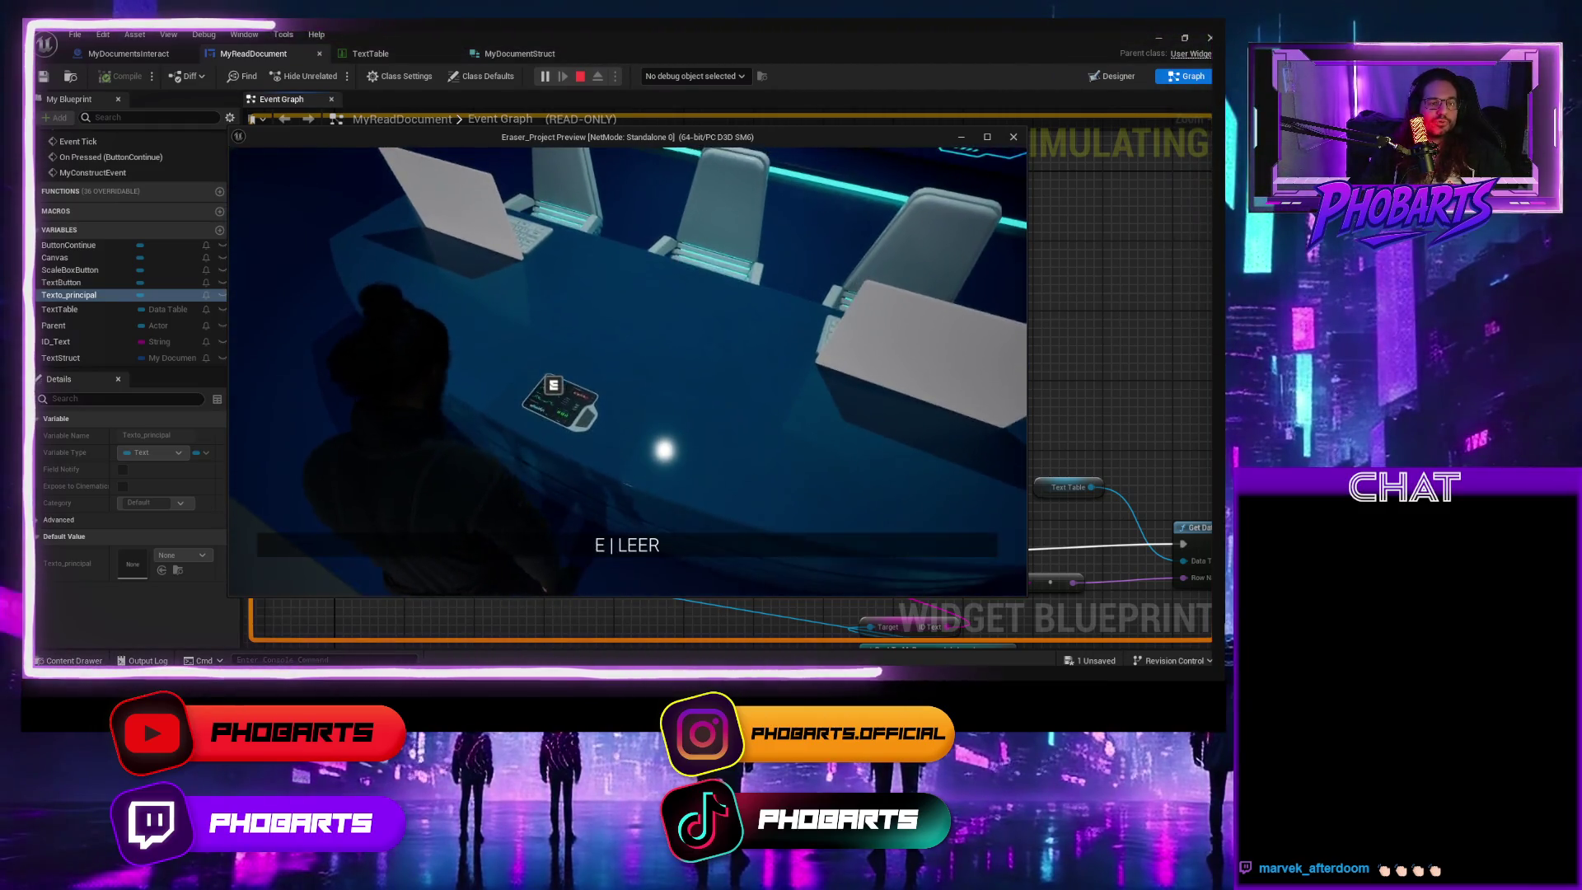
key("e")
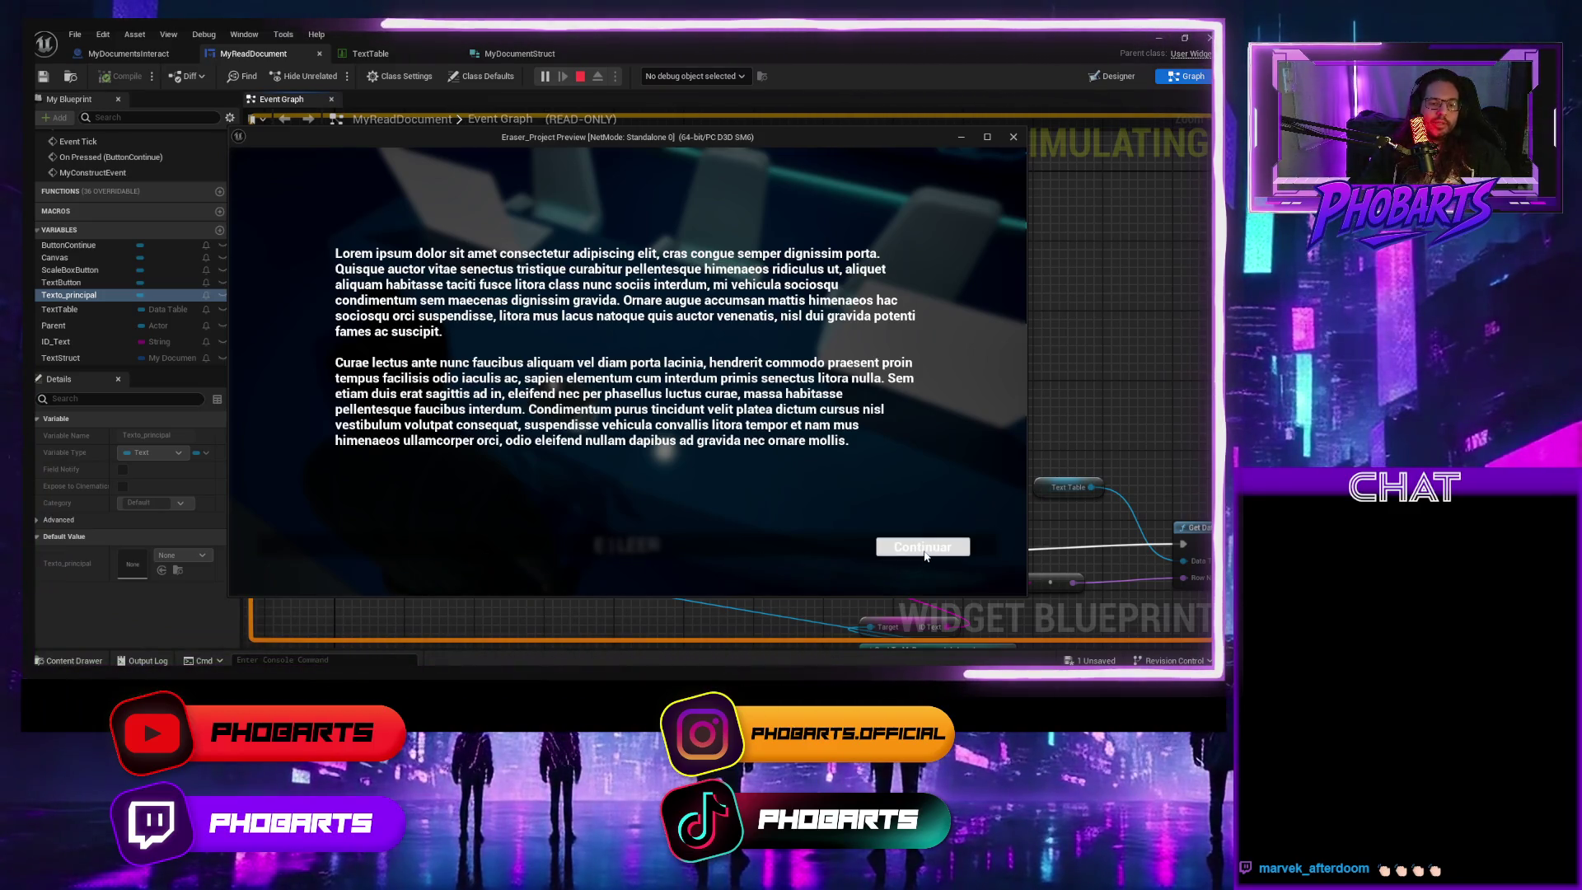
left_click(921, 548)
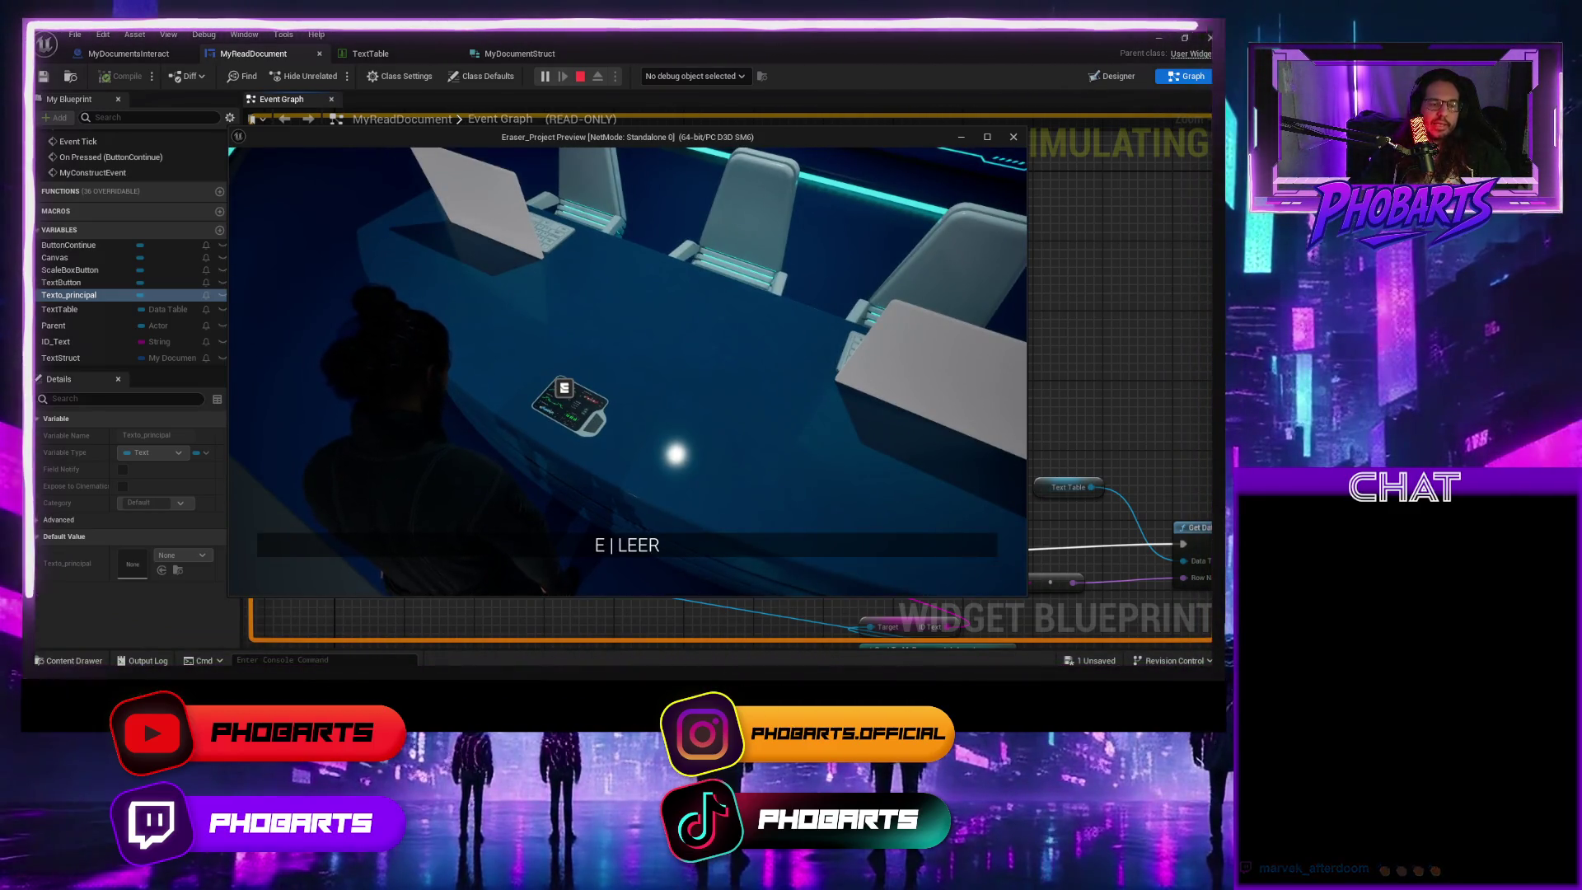
key("w")
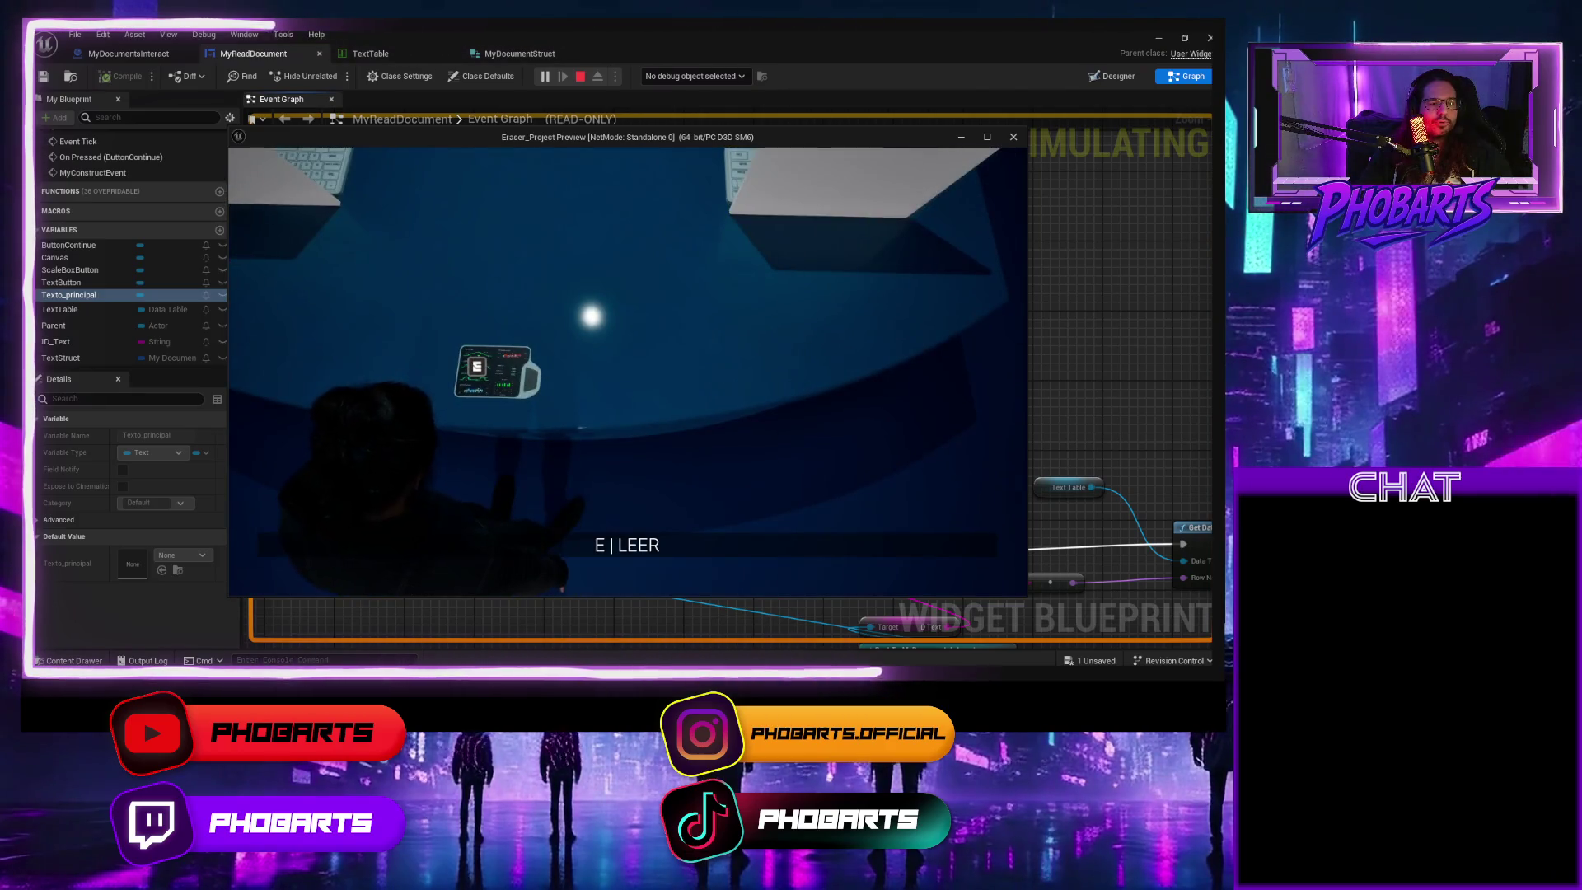
key("e")
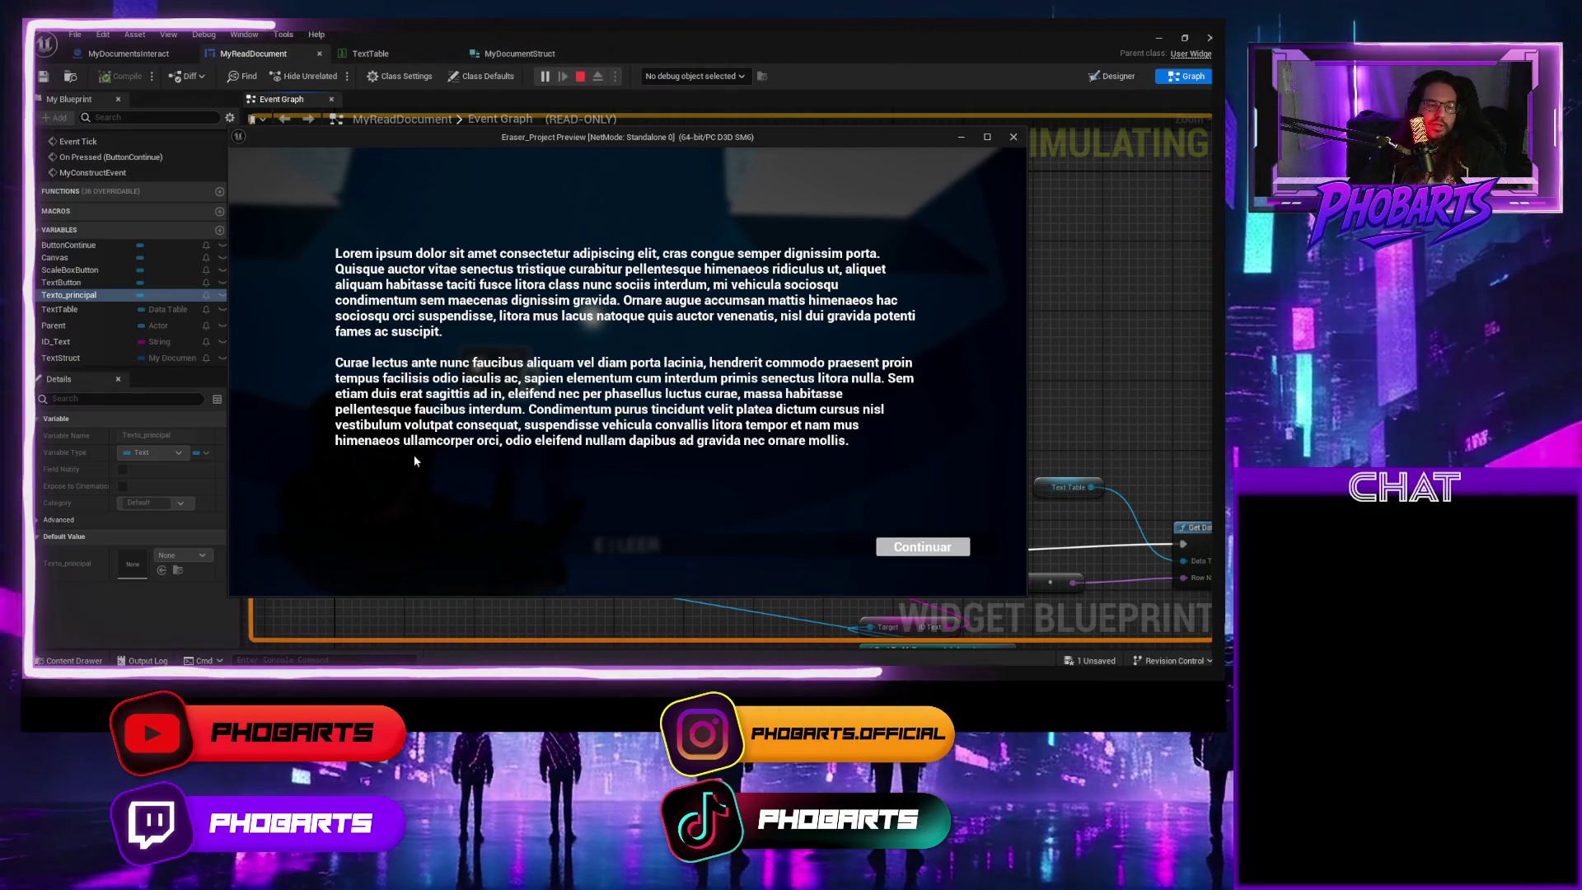
key("Escape")
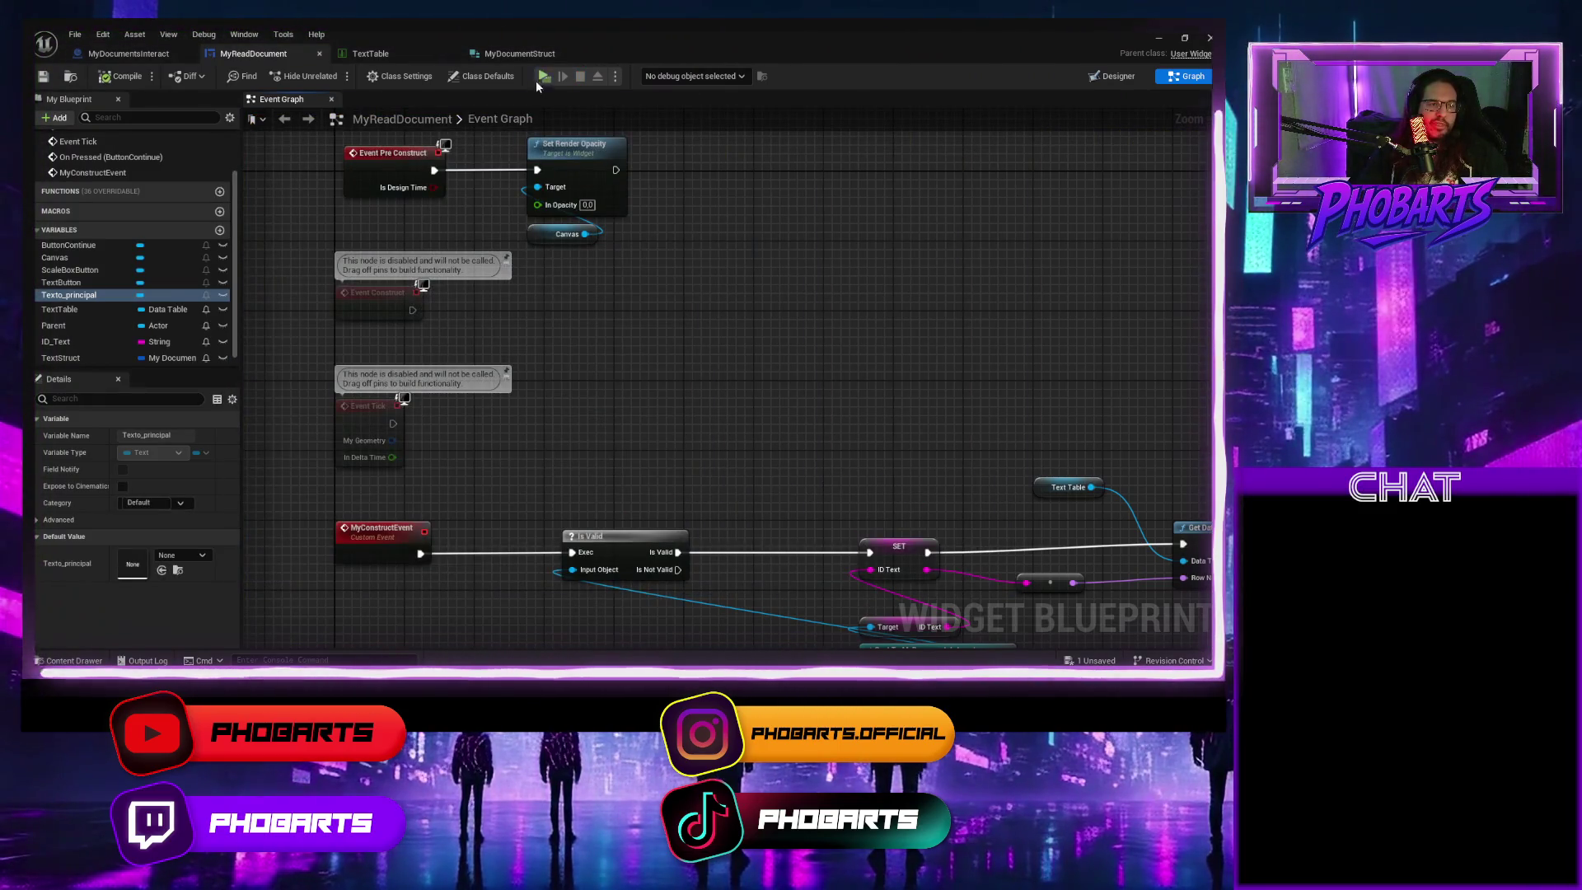
Play-test reading the tablet document once more, then open the Content Drawer
left_click(545, 76)
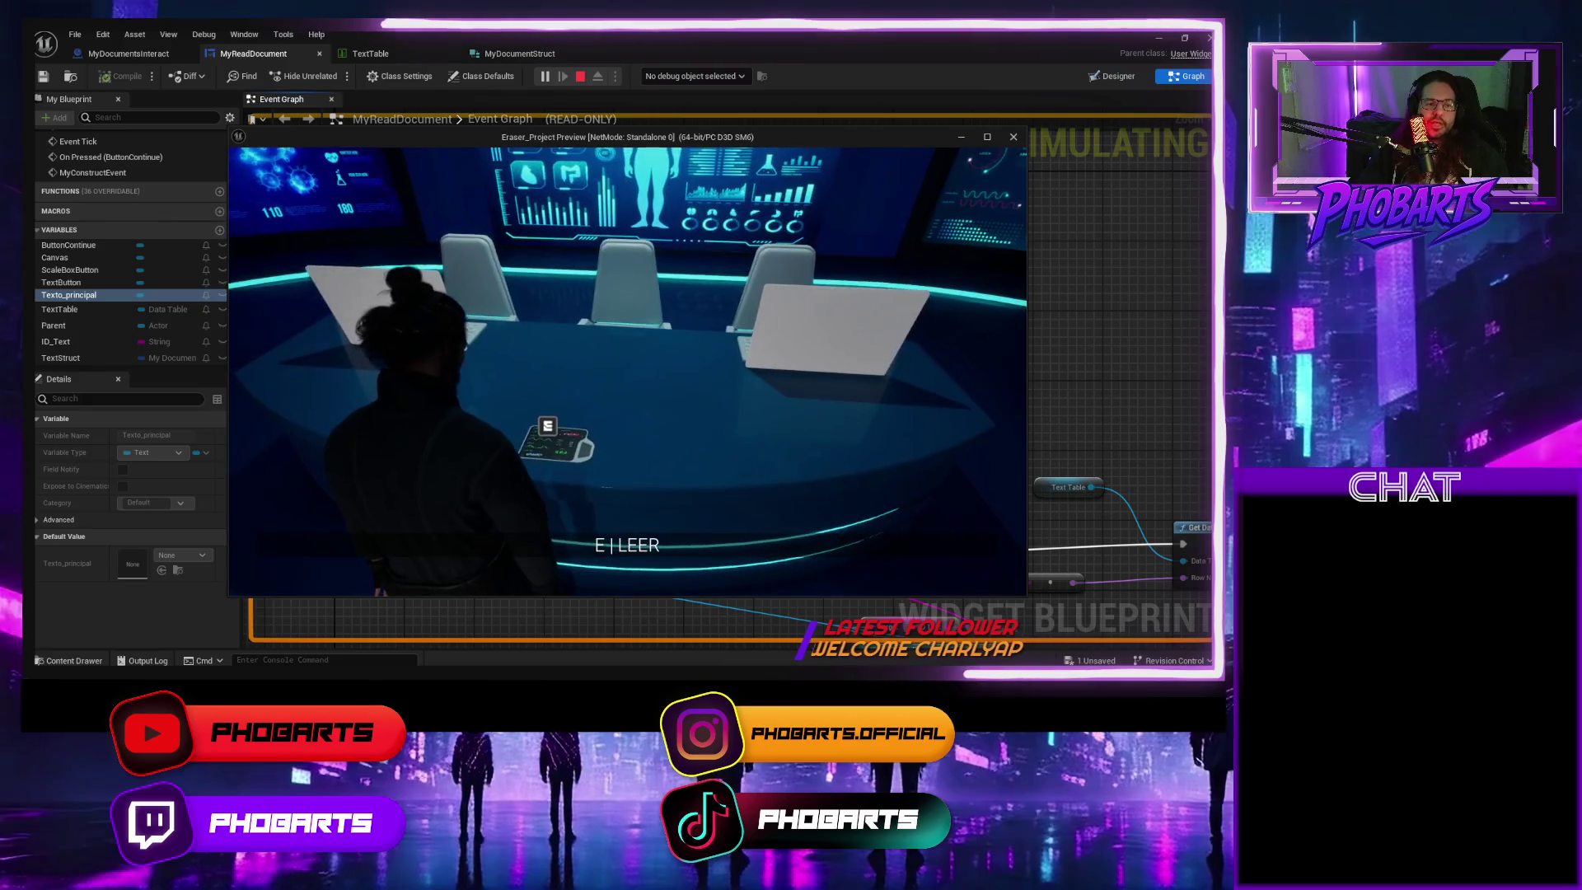
key("e")
left_click(922, 544)
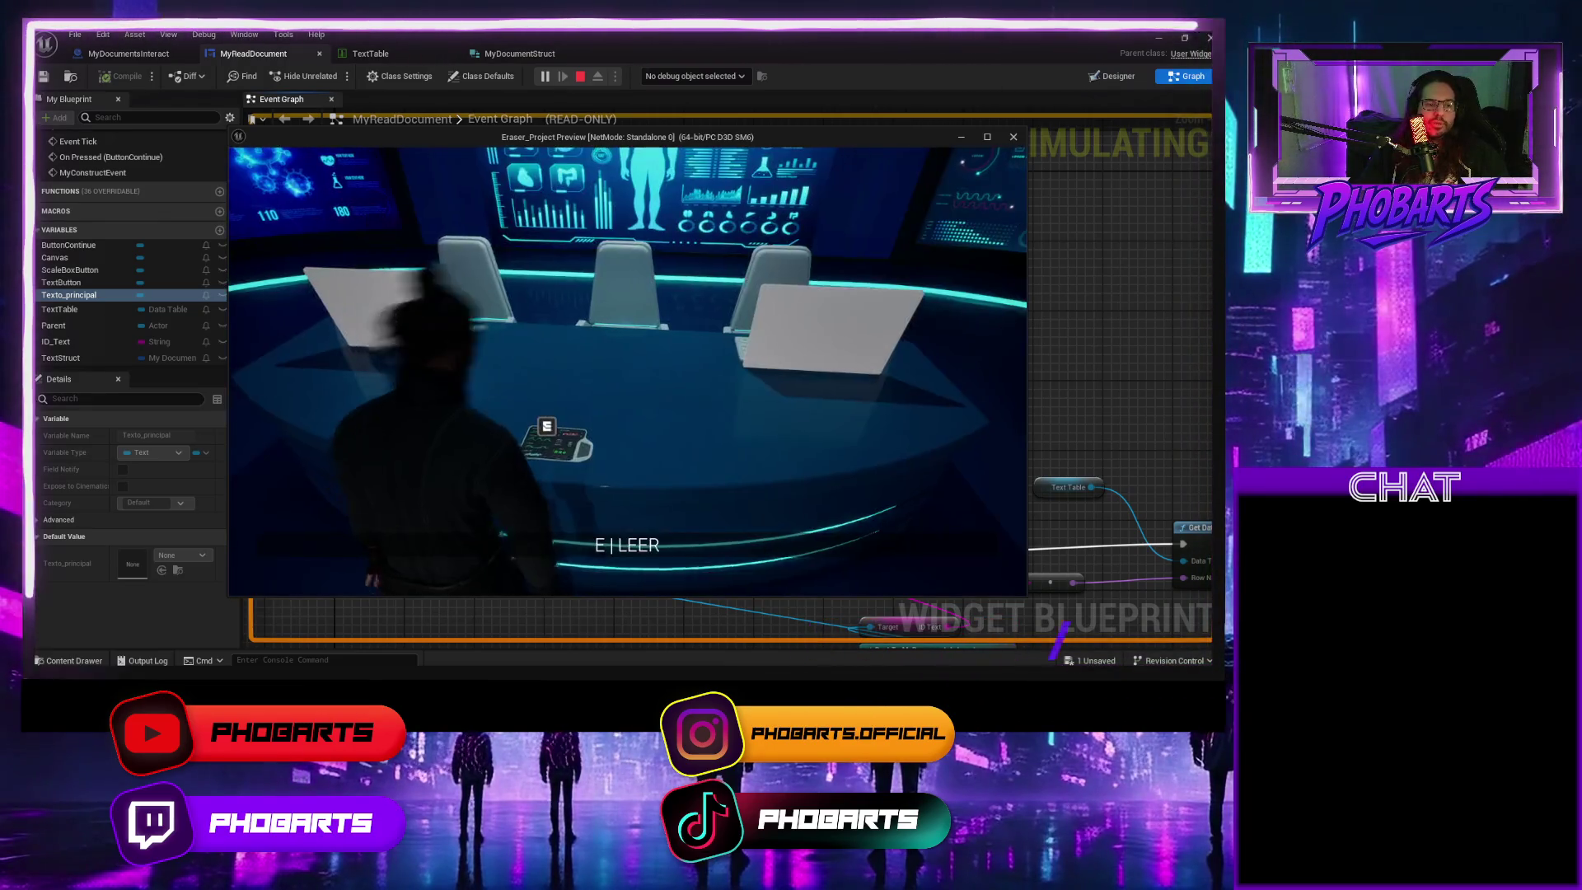
key("w")
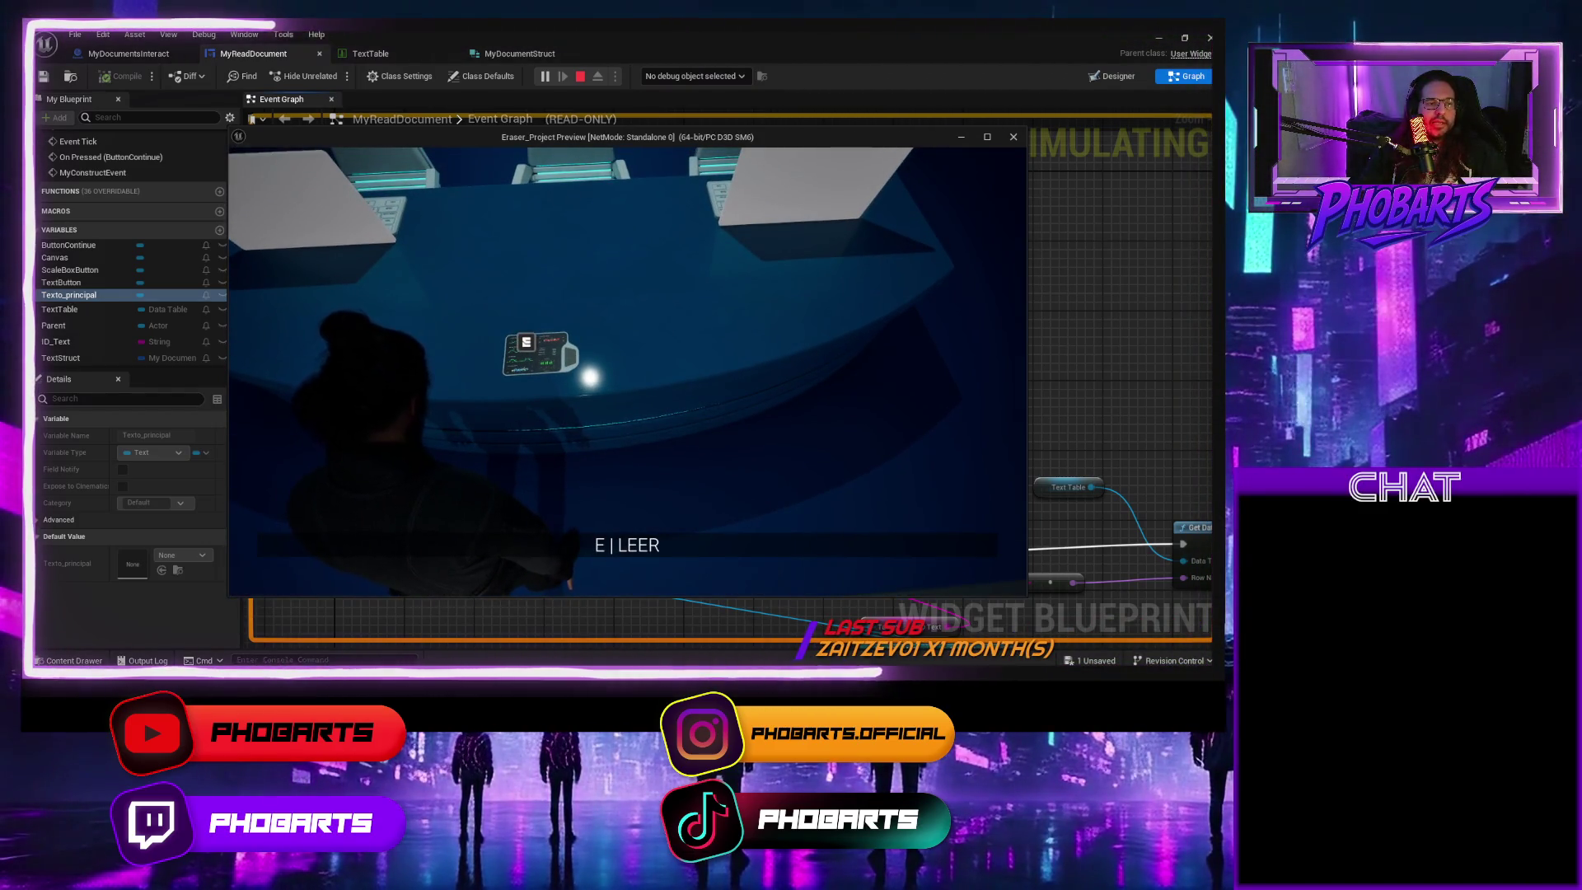
key("Escape")
key("ctrl+space")
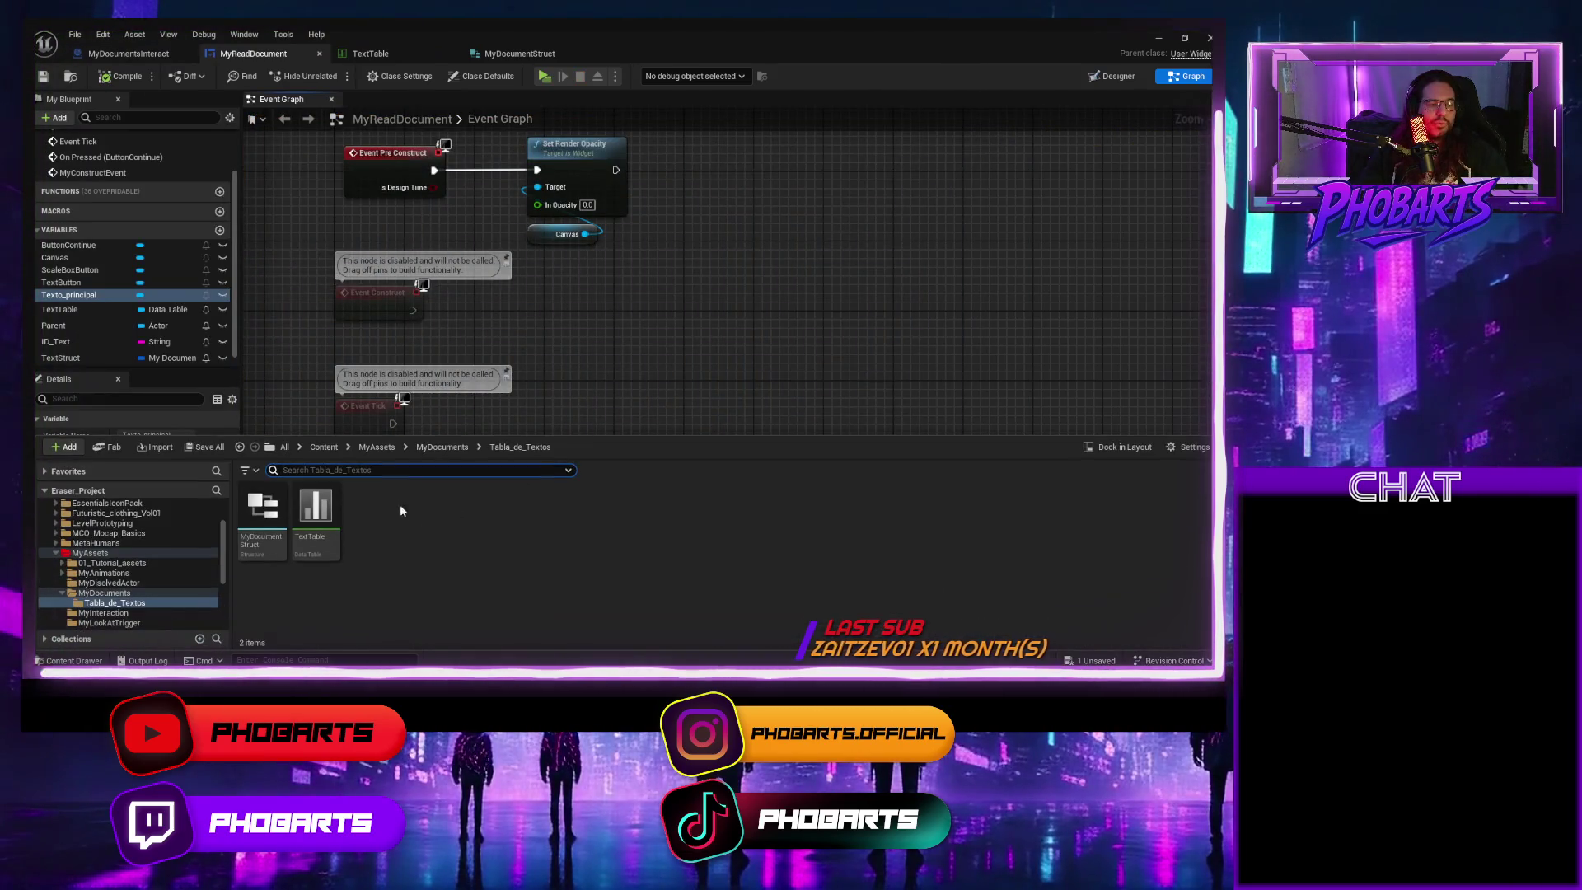
Open the display_tablet texture from the MyDocuments folder, inspect it, and close it
left_click(104, 593)
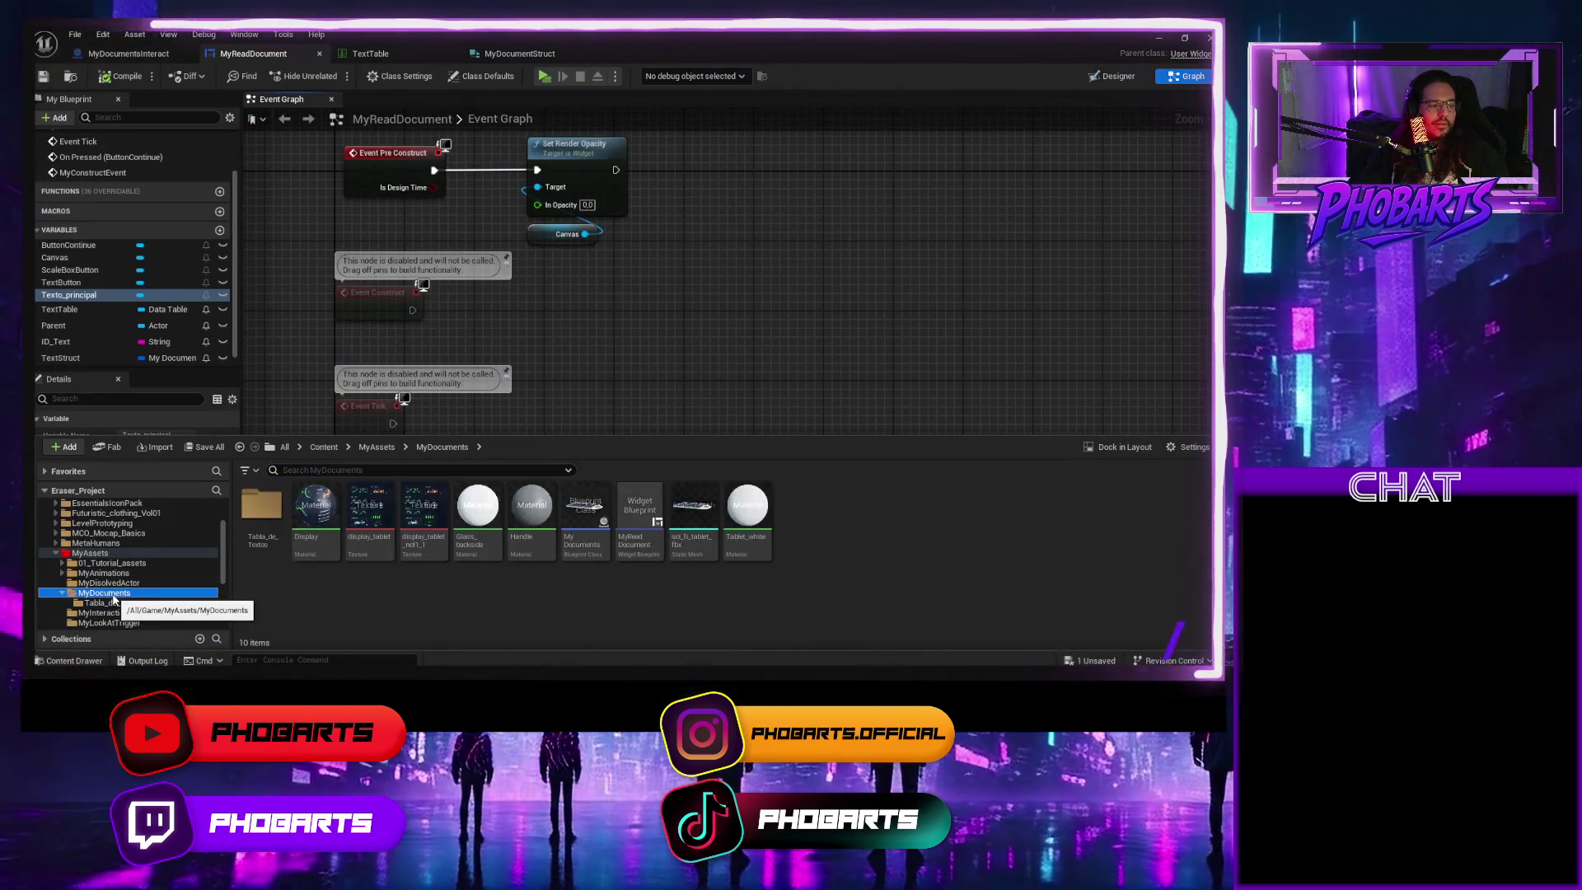
left_click(372, 507)
double_click(370, 508)
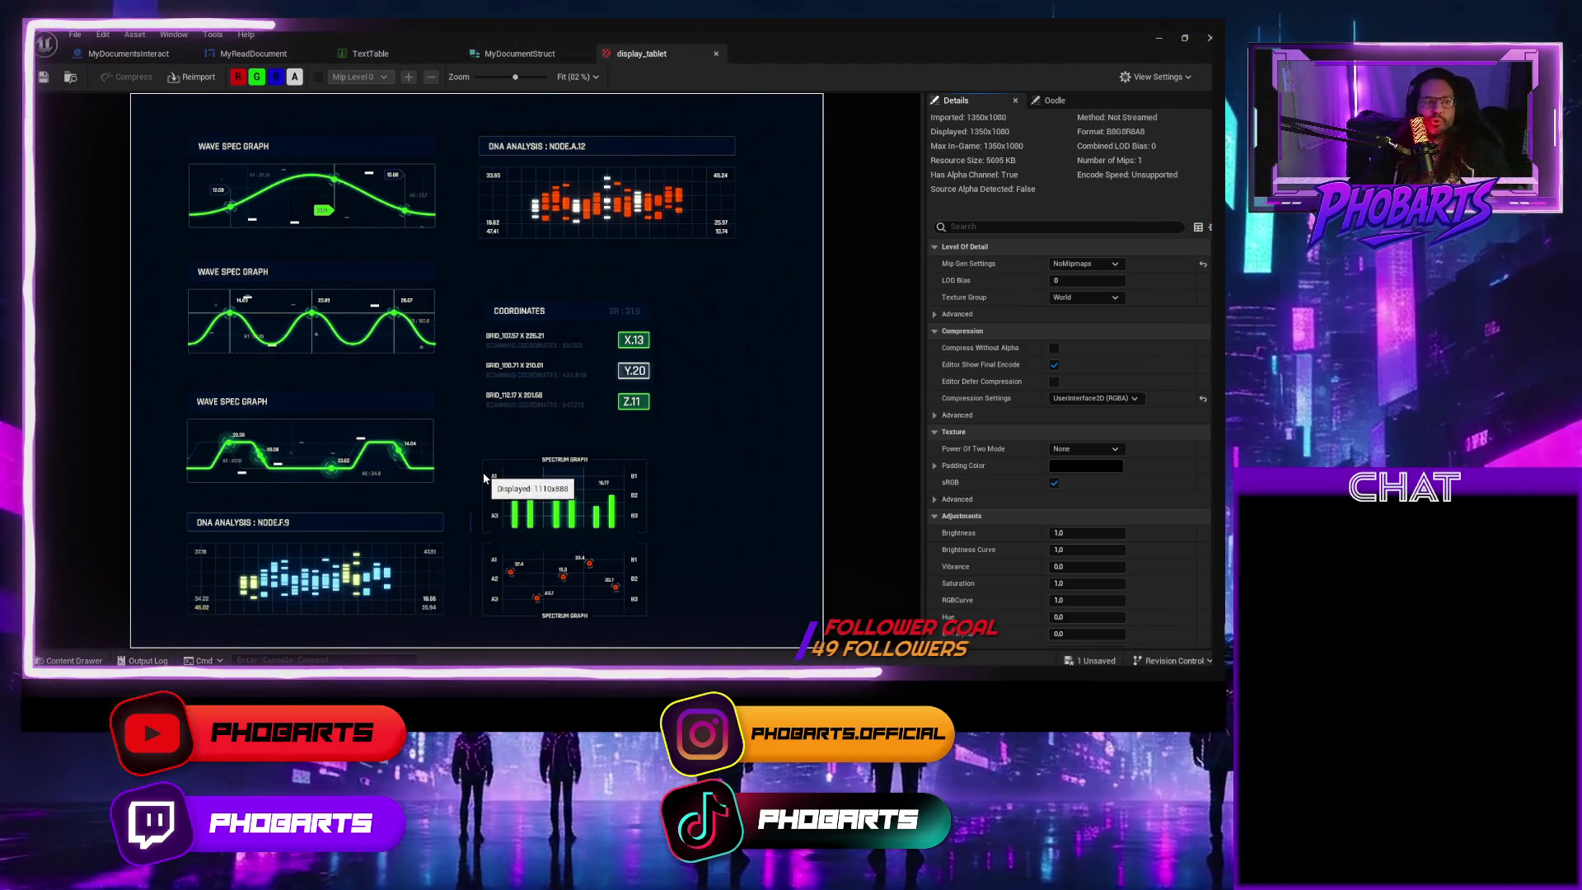
left_click(716, 54)
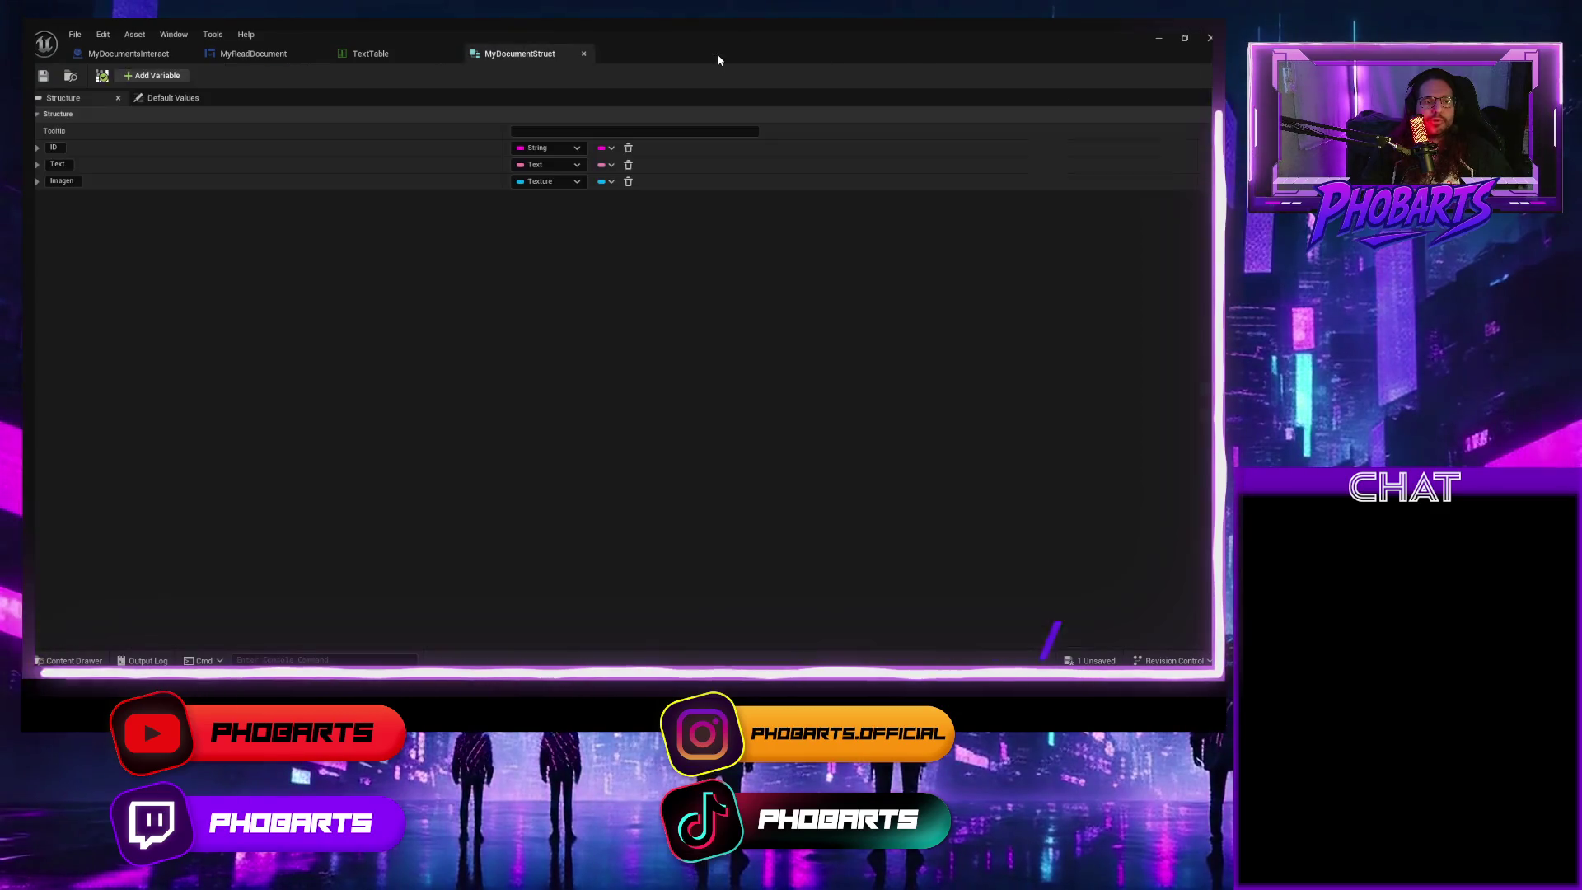